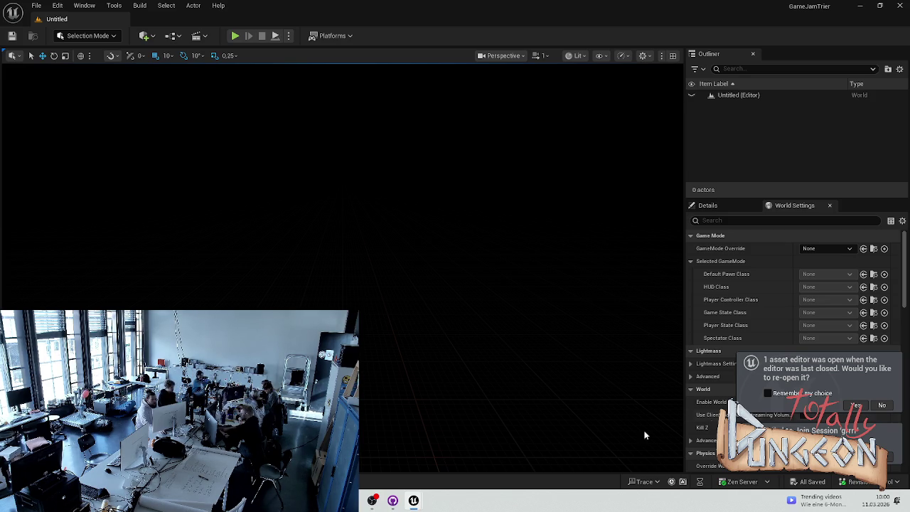
Open the Content Drawer showing the ManuTest/BuildingSystem tile and trap assets.
mouse_move(421, 488)
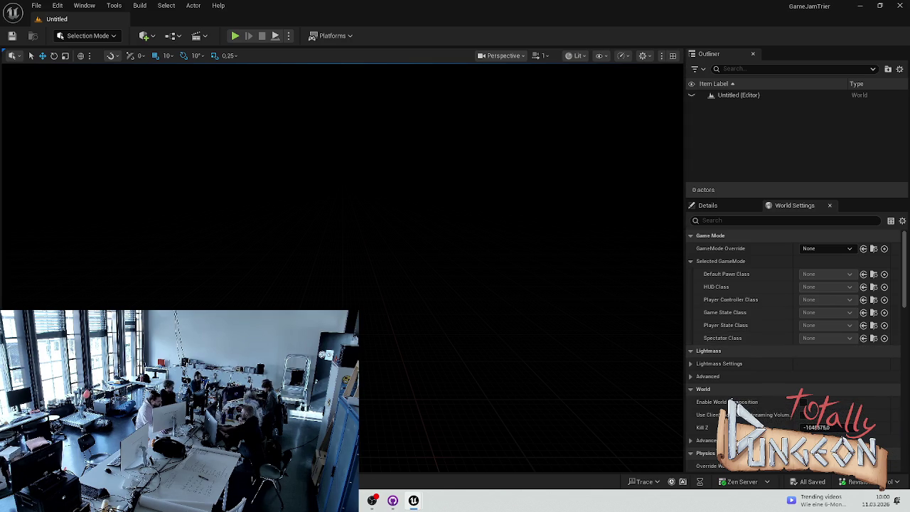
key("ctrl+space")
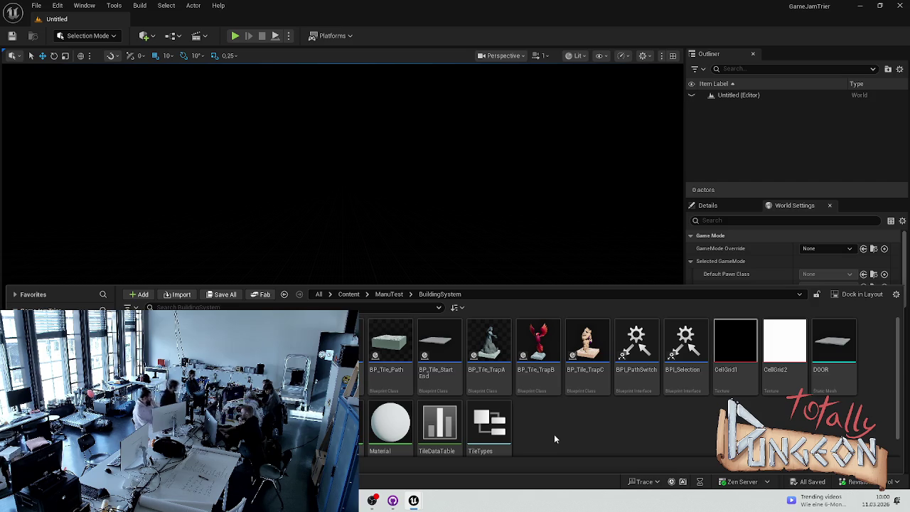
Open the empty Assets/Shop folder, drop a file in, save all, then go back to BuildingSystem.
left_click(42, 334)
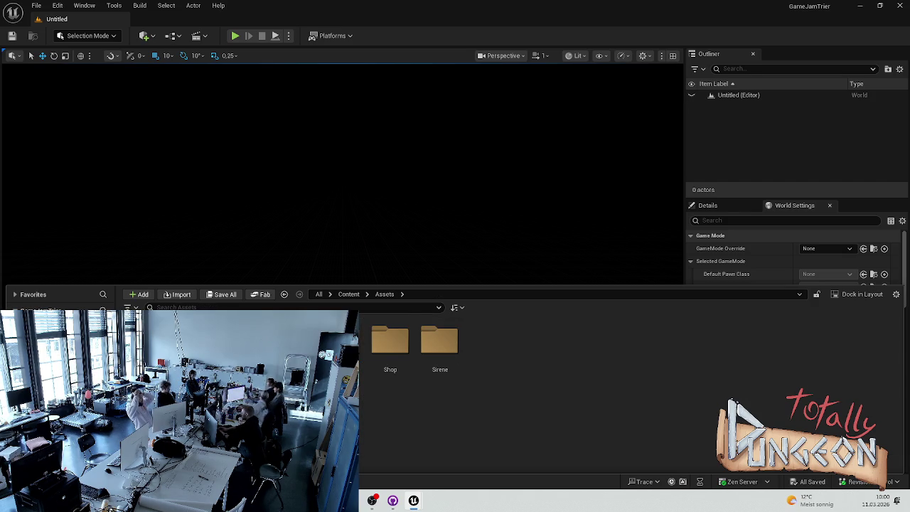
double_click(402, 376)
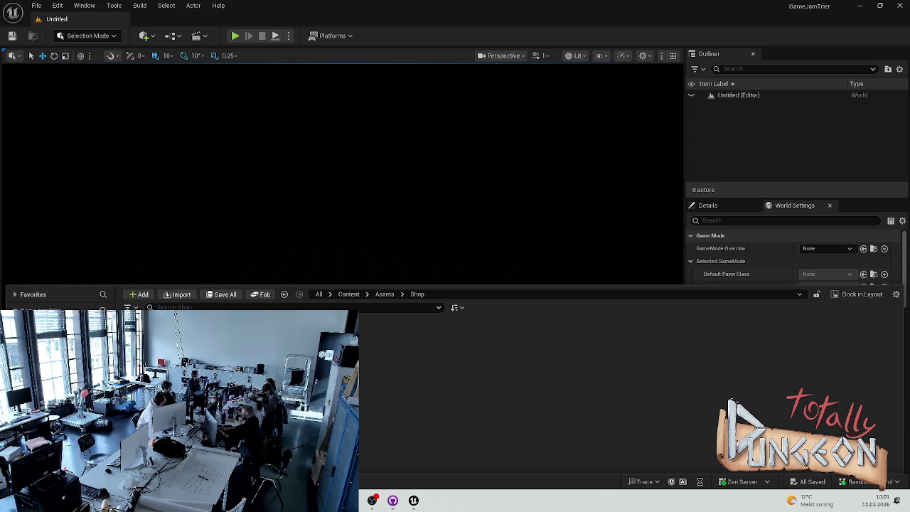
mouse_move(0, 242)
left_mouse_down()
mouse_move(79, 246)
mouse_move(372, 365)
left_mouse_up()
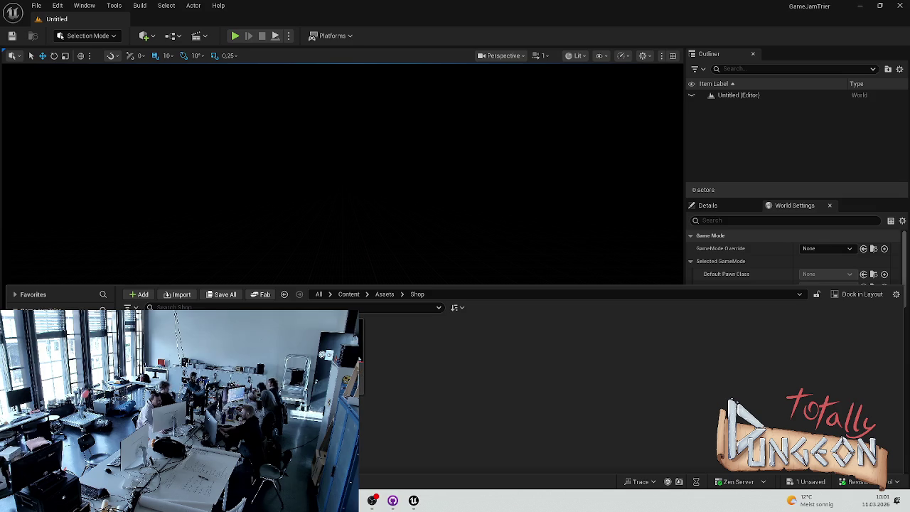
key("ctrl+s")
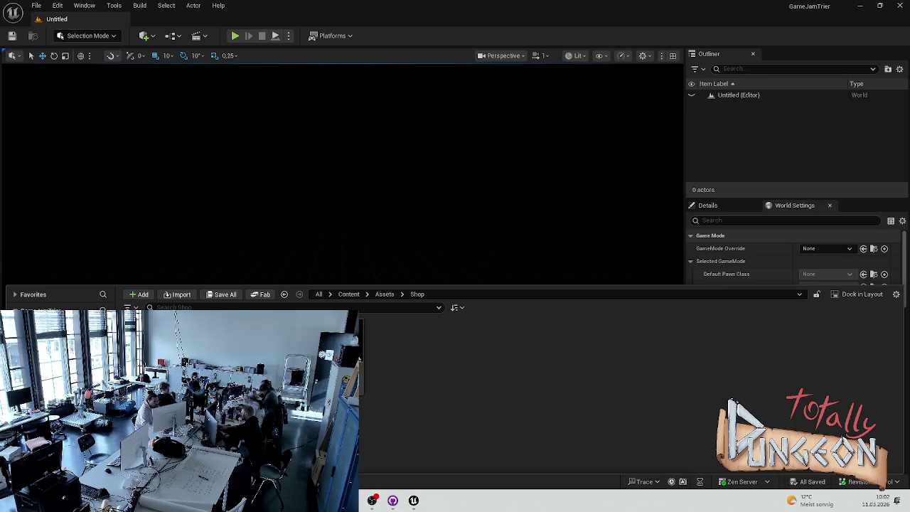
left_click(284, 294)
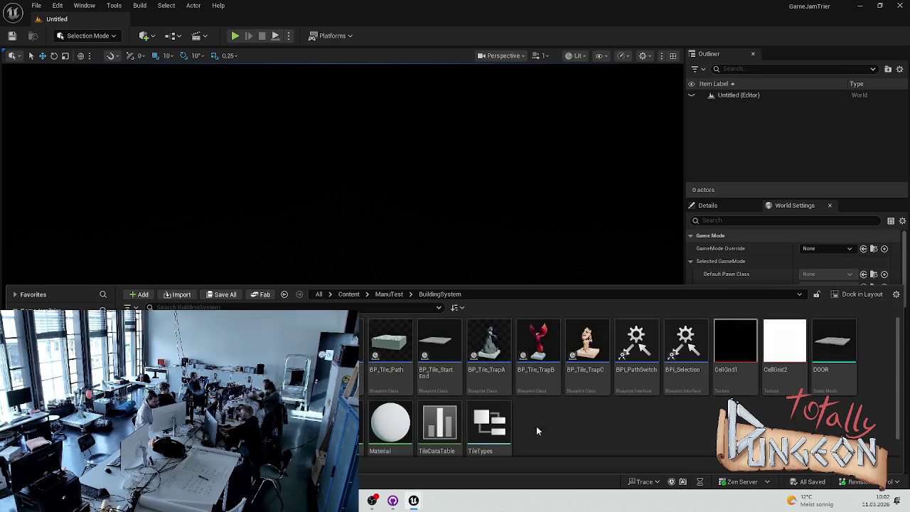
Set BP_Tile_TrapB's Icon to Phoenix, then start a test play of the Untitled level.
double_click(533, 356)
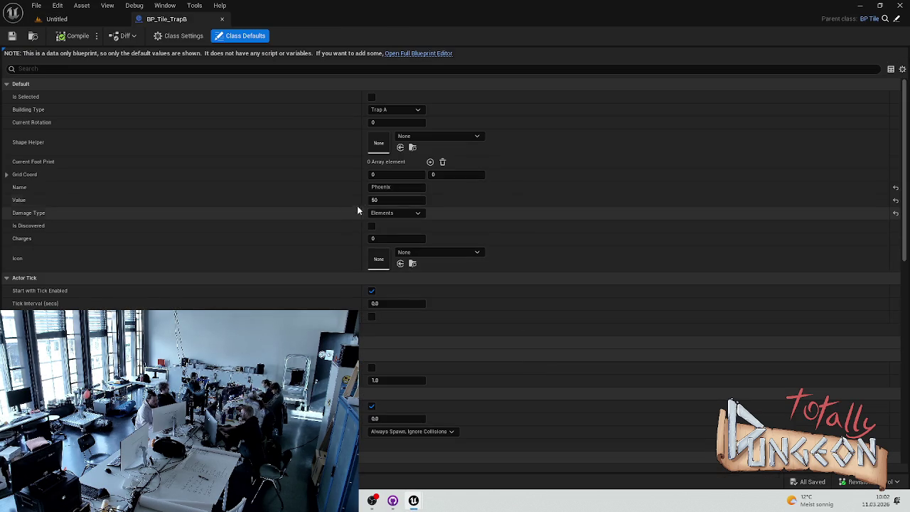
left_click(430, 253)
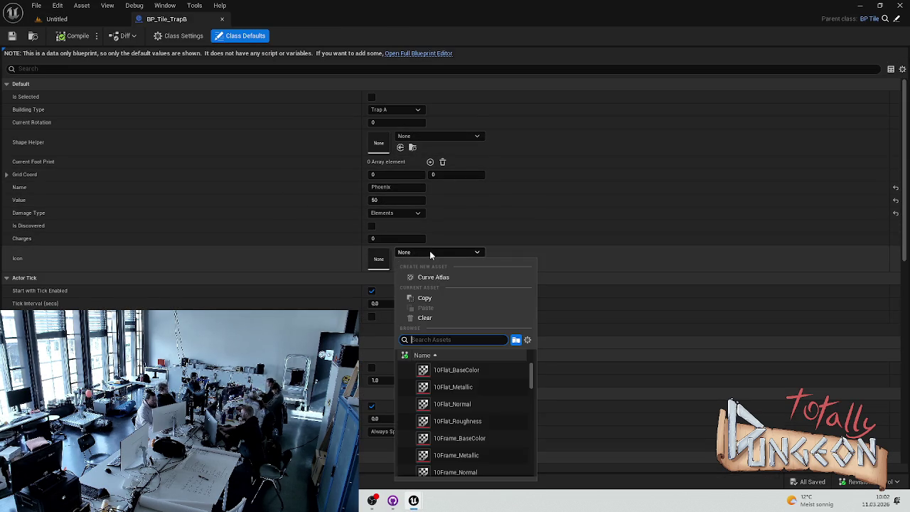
type("phoe")
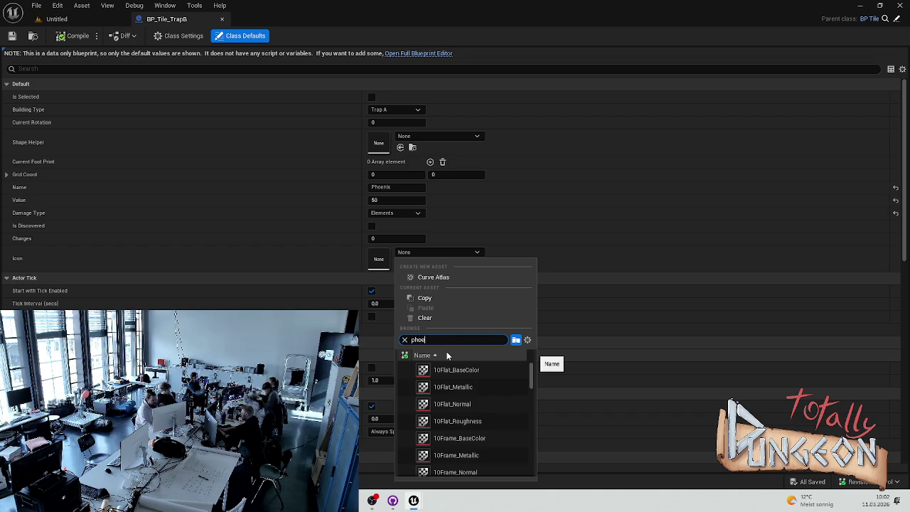
left_click(454, 371)
left_click(549, 278)
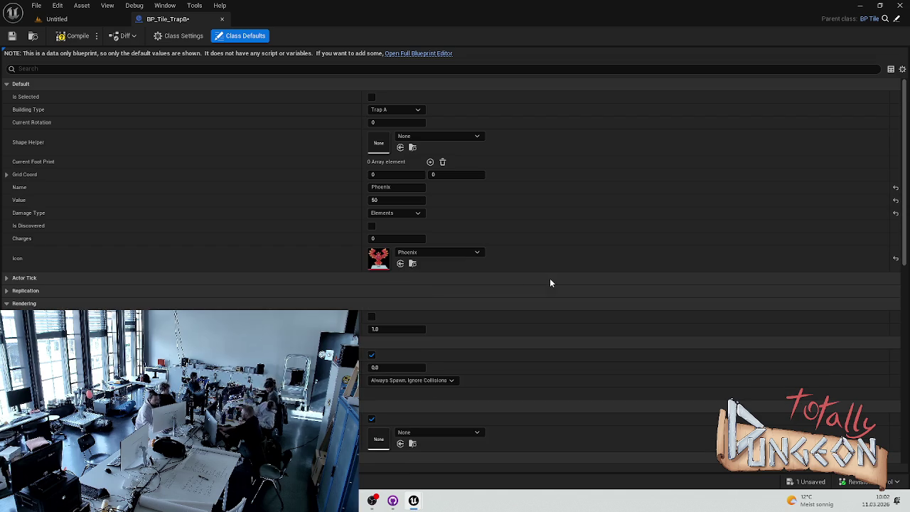
left_click(57, 18)
left_click(235, 36)
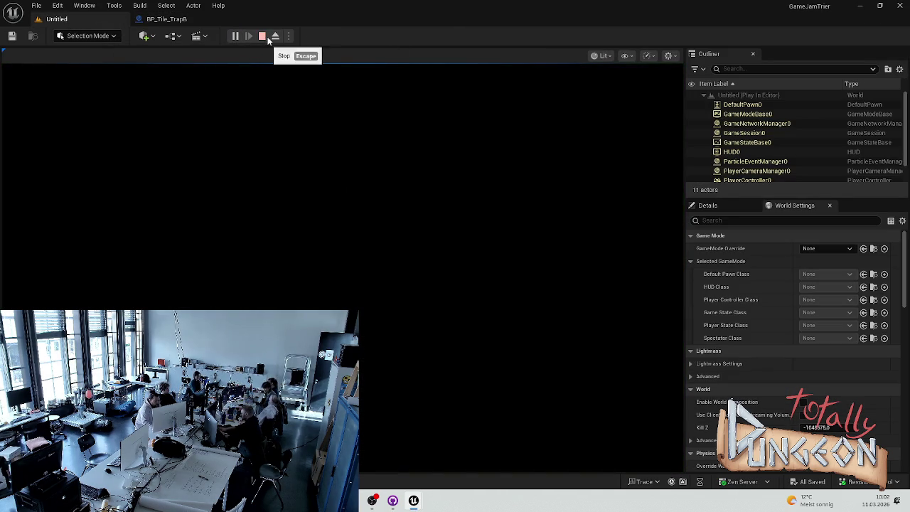
Stop the test play, browse to Content > Maps, and frame the ManuTest game board.
left_click(268, 39)
key("ctrl+space")
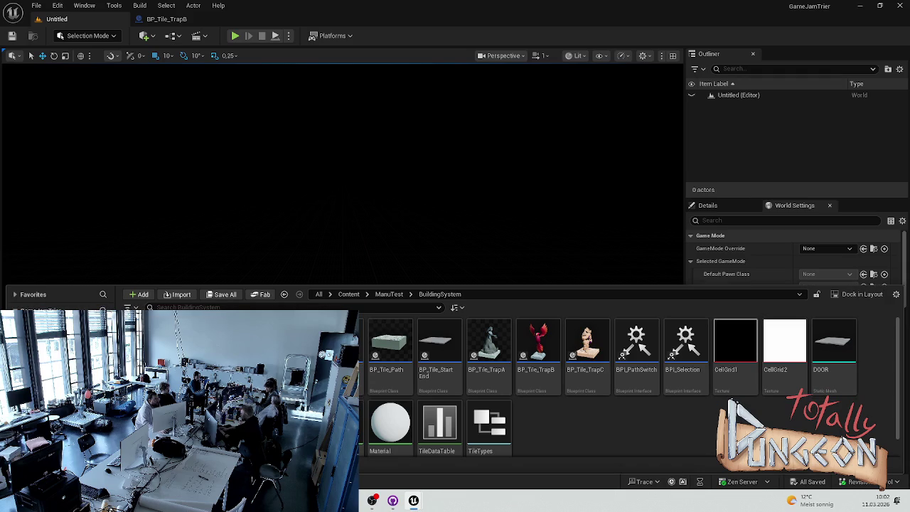
left_click(348, 293)
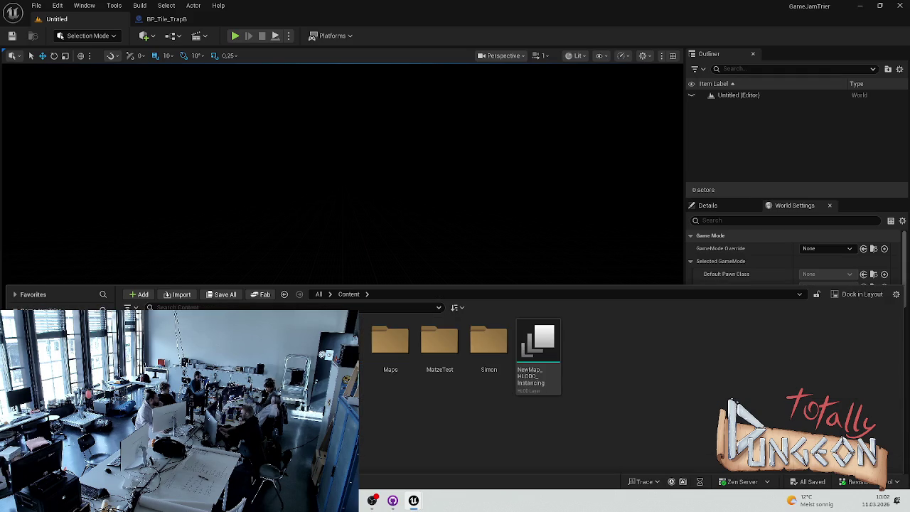
double_click(394, 366)
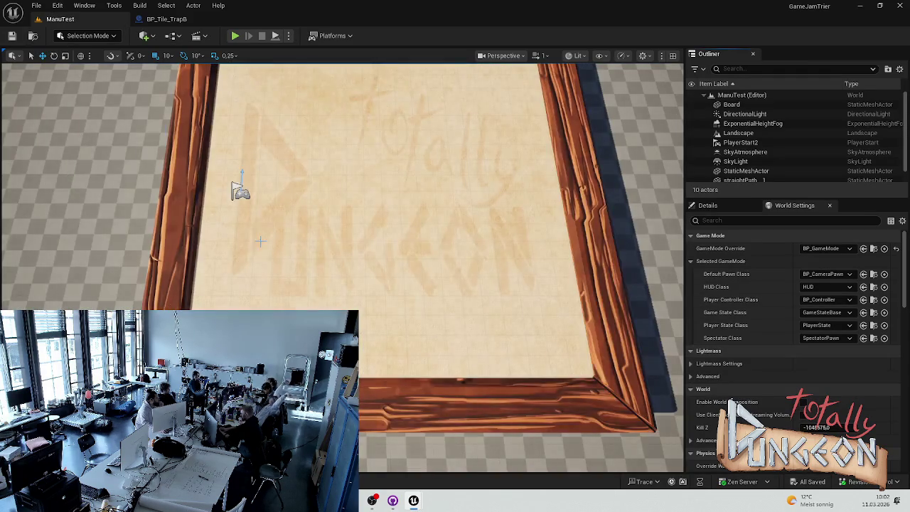
mouse_move(260, 242)
left_mouse_down()
mouse_move(271, 256)
mouse_move(296, 244)
left_mouse_up()
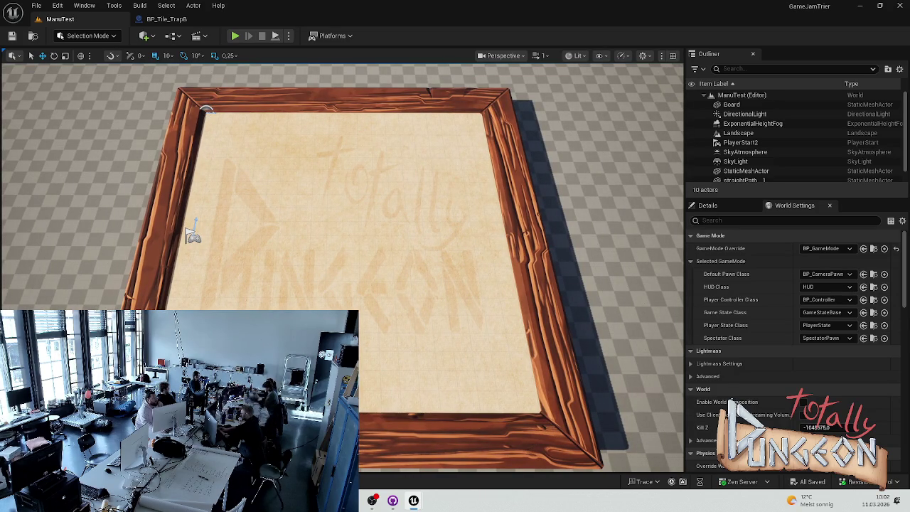
key("ctrl+space")
key("ctrl+space")
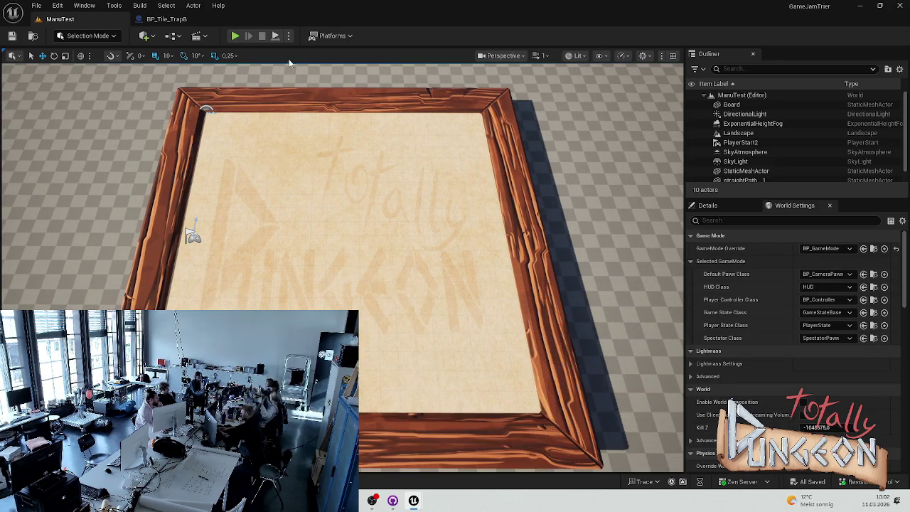
Playtest ManuTest, placing a grey statue and four stone path tiles, then finish building.
left_click(235, 35)
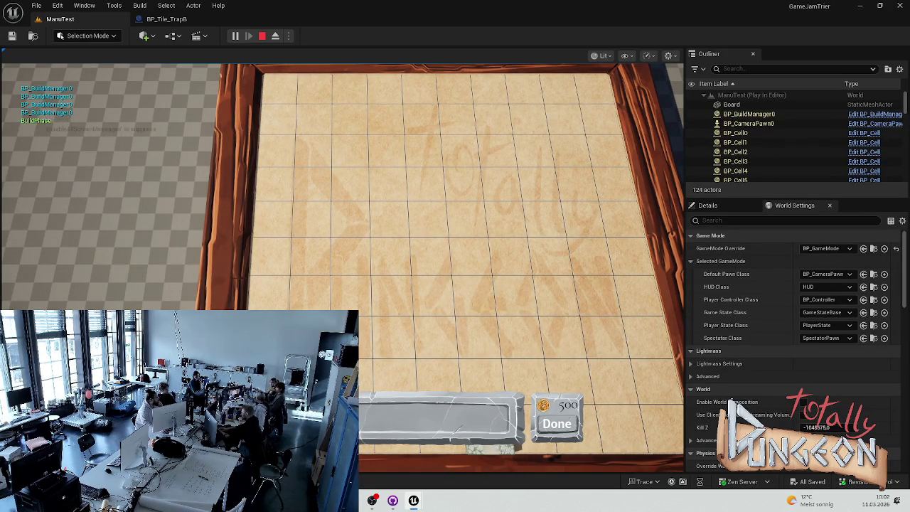
left_click(384, 257)
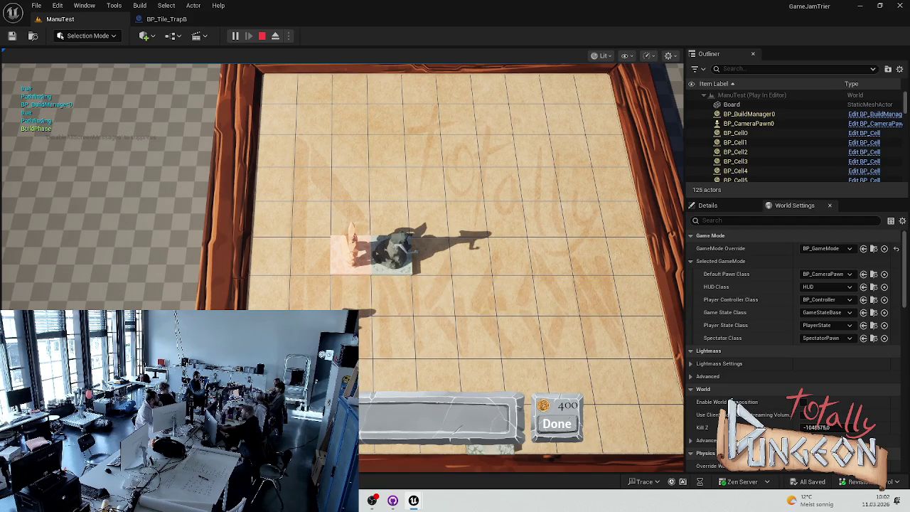
left_click(310, 254)
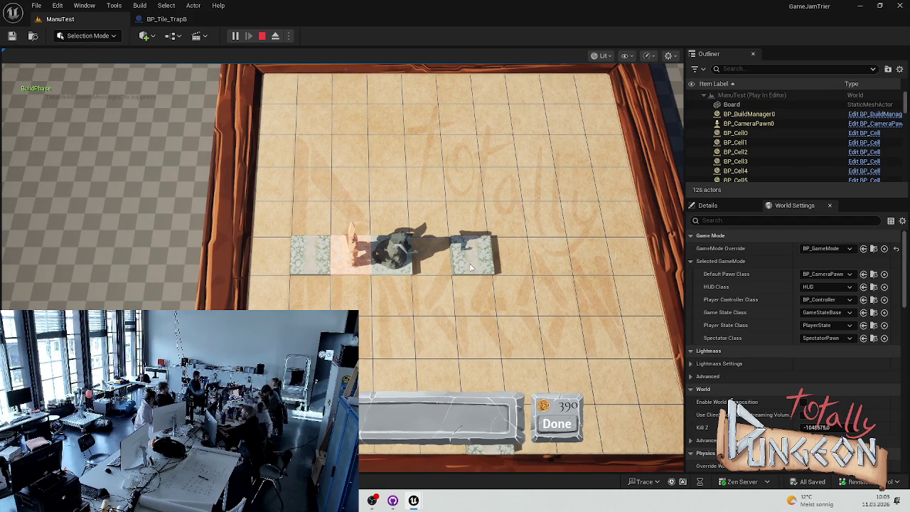
left_click(471, 267)
left_click(520, 258)
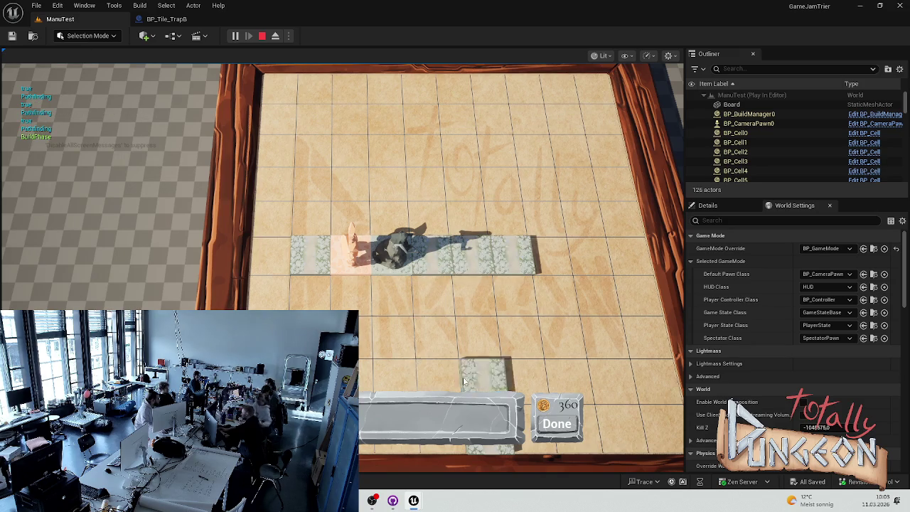
left_click(311, 292)
left_click(551, 427)
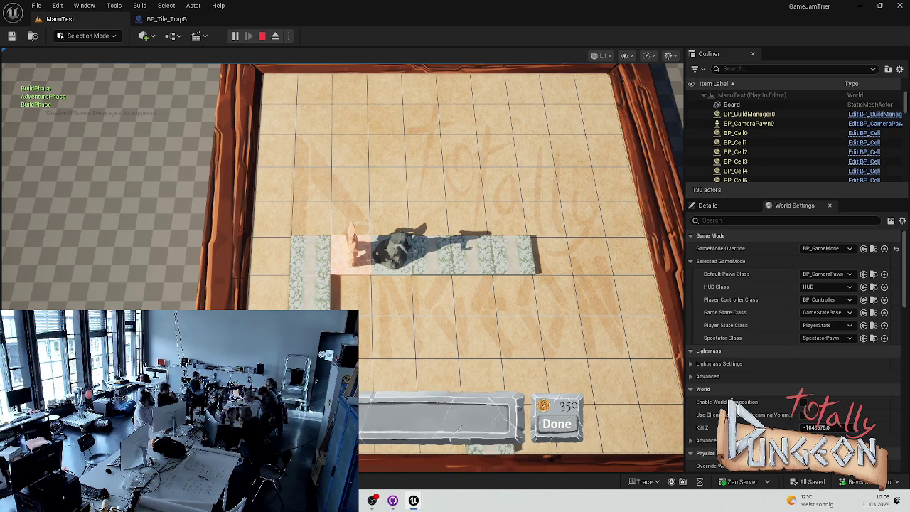
Pan the game camera across the board, end the playtest, and tilt the editor camera down.
key("a")
scroll(520, 263, "up", 3)
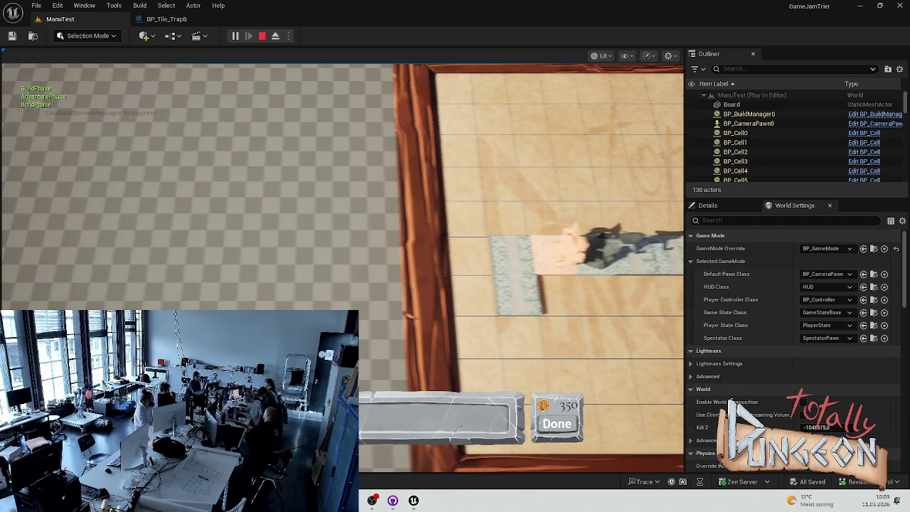
key("a")
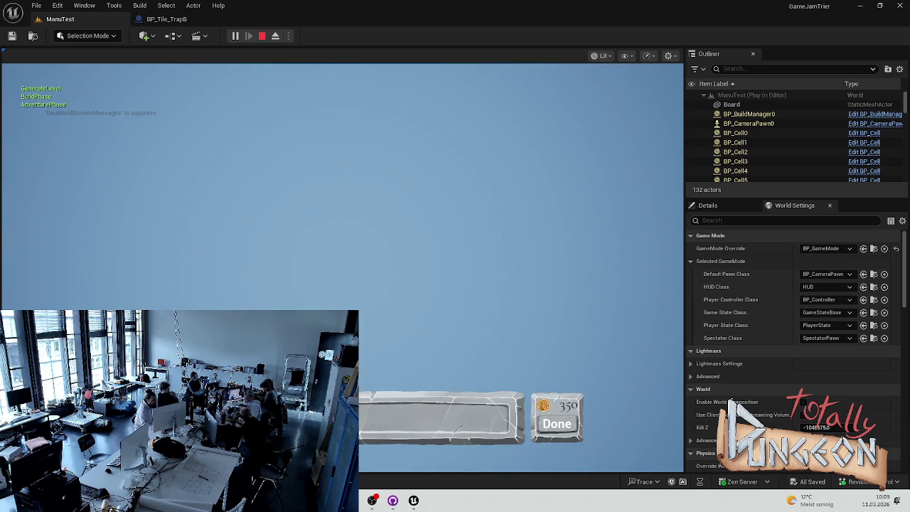
left_click(619, 421)
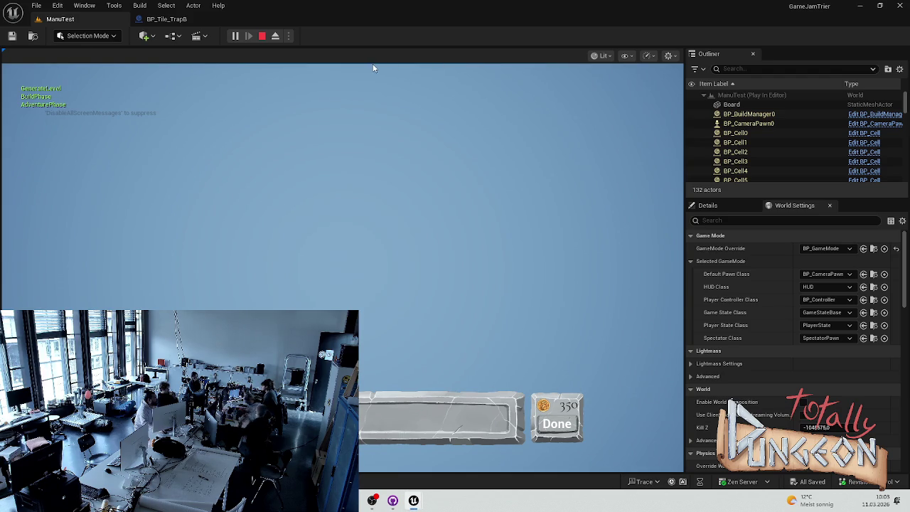
key("Escape")
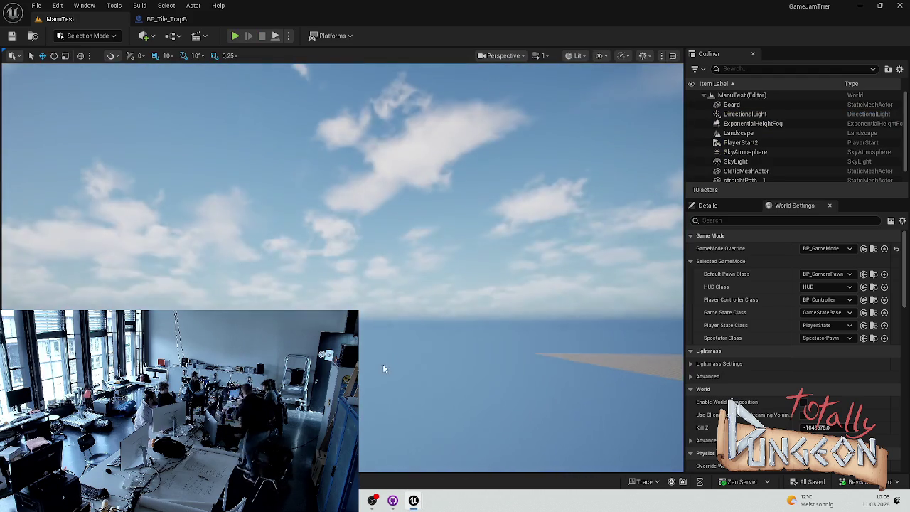
mouse_move(383, 368)
left_mouse_down()
mouse_move(384, 427)
mouse_move(398, 444)
mouse_move(388, 455)
mouse_move(359, 399)
mouse_move(347, 229)
left_mouse_up()
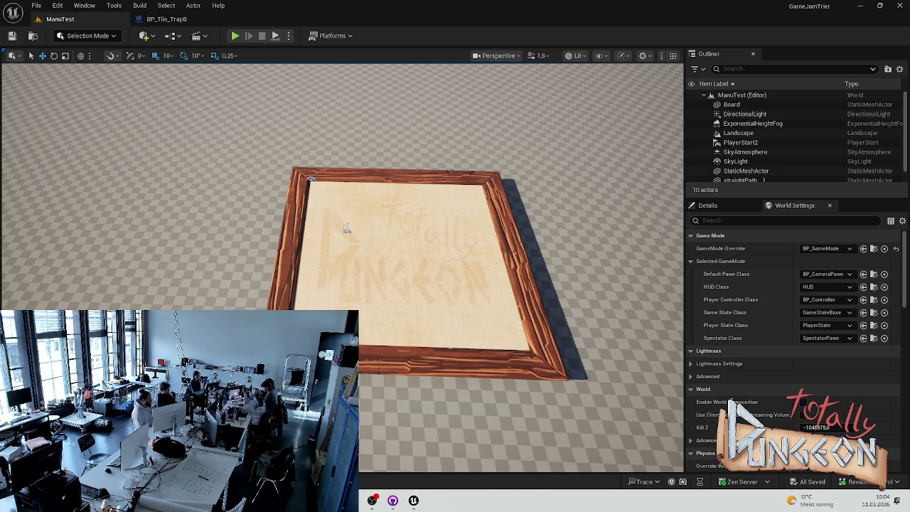
Start another playtest and place stone tiles around the grey block.
left_click(235, 35)
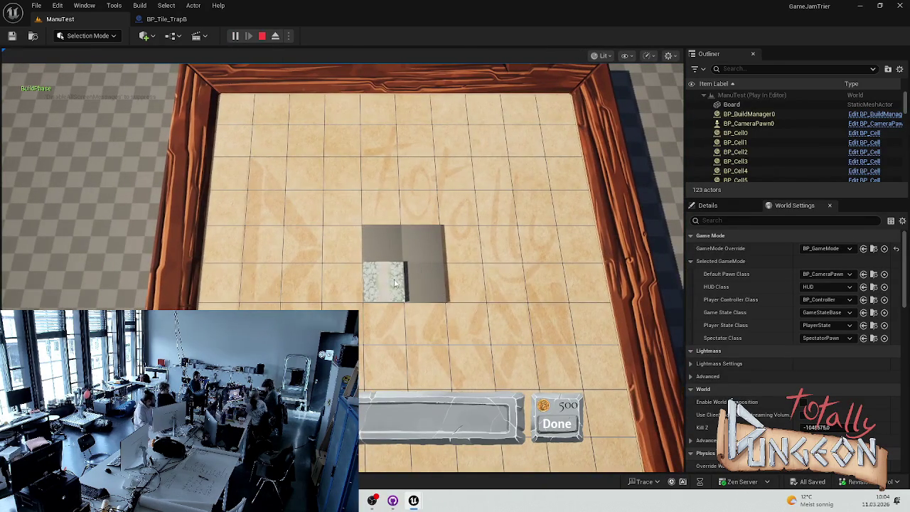
left_click(386, 274)
left_click(380, 199)
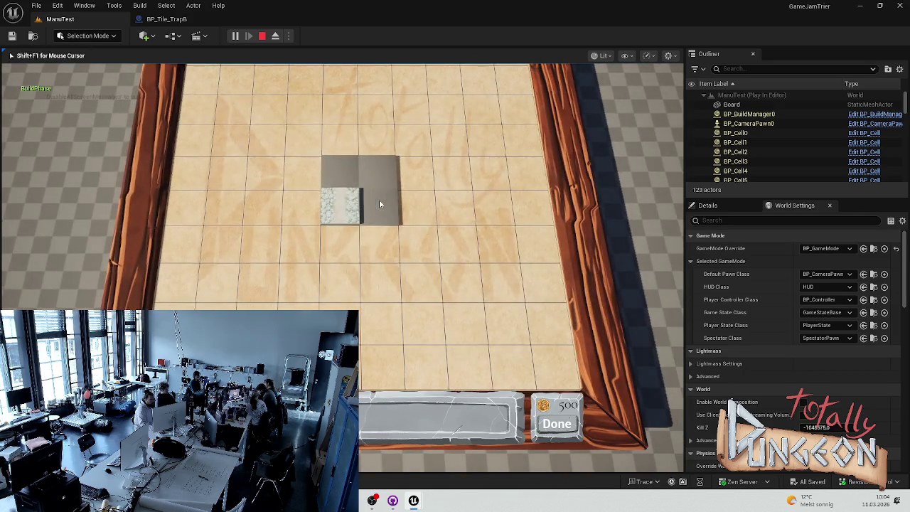
left_click(347, 172)
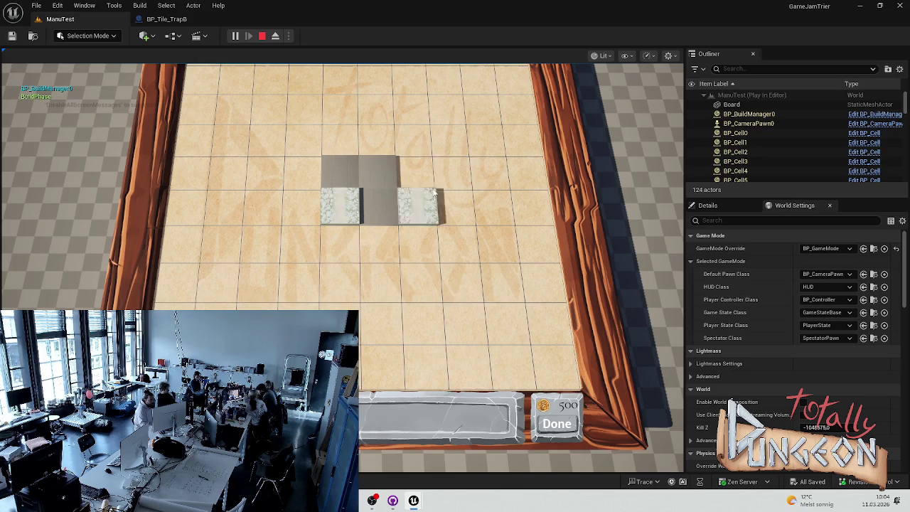
left_click(419, 189)
left_click(362, 138)
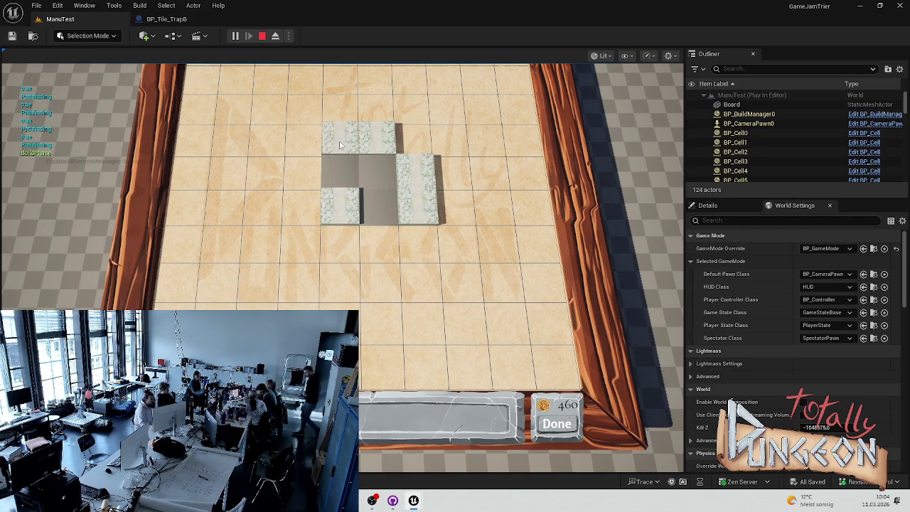
left_click(302, 190)
left_click(370, 242)
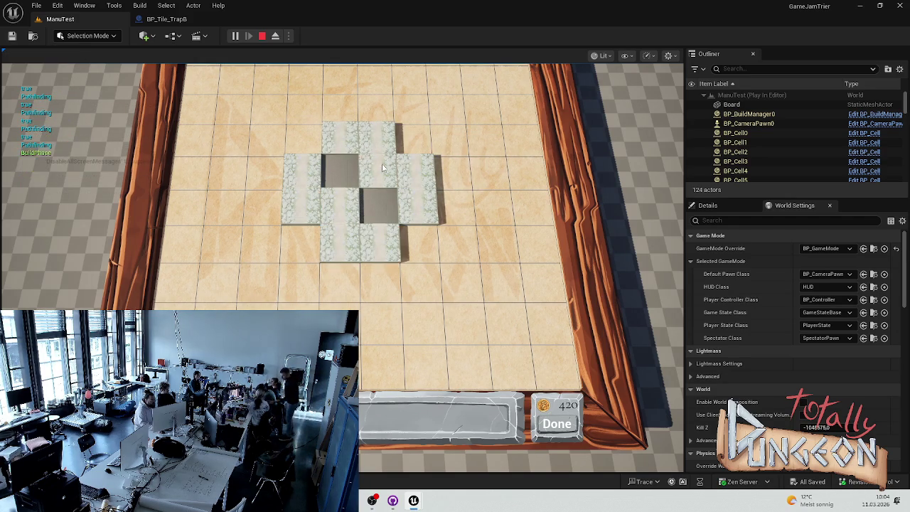
Place the last path tiles around the centre cross, end the playtest, select Landscape, and replay.
left_click(337, 168)
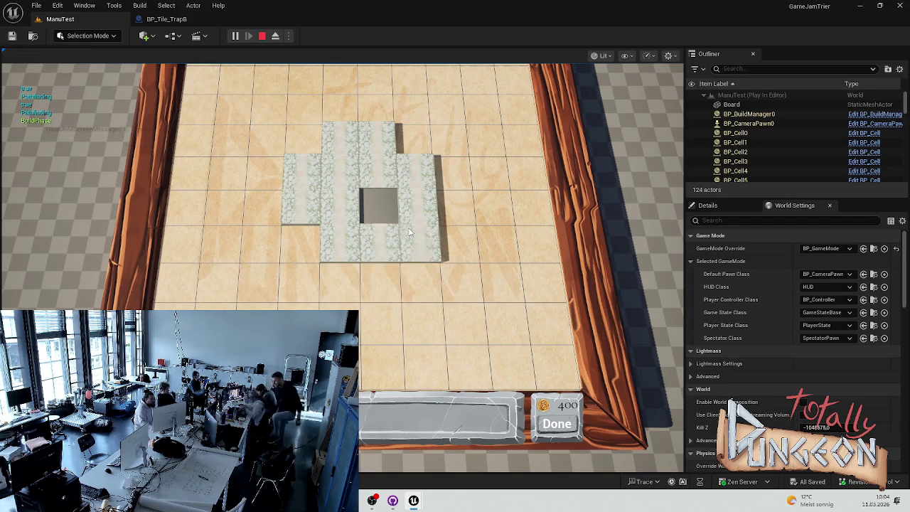
left_click(402, 278)
left_click(441, 221)
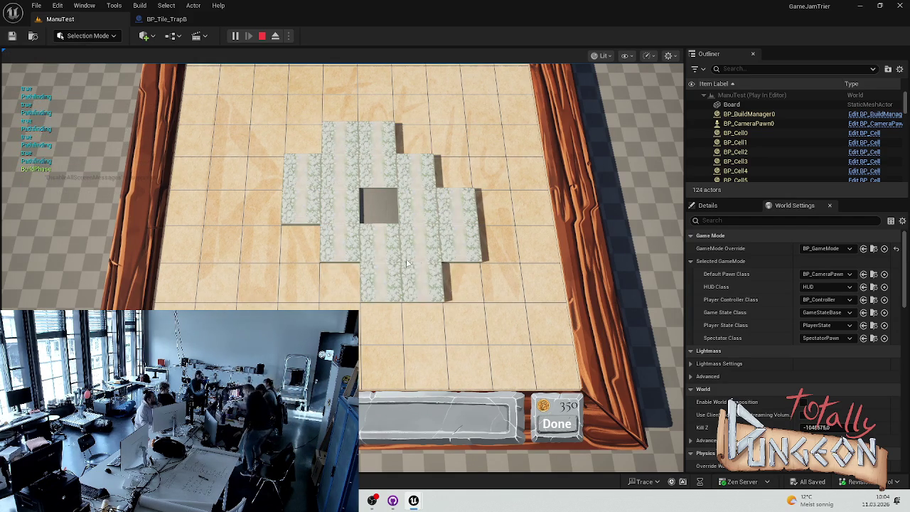
left_click(364, 207)
key("Escape")
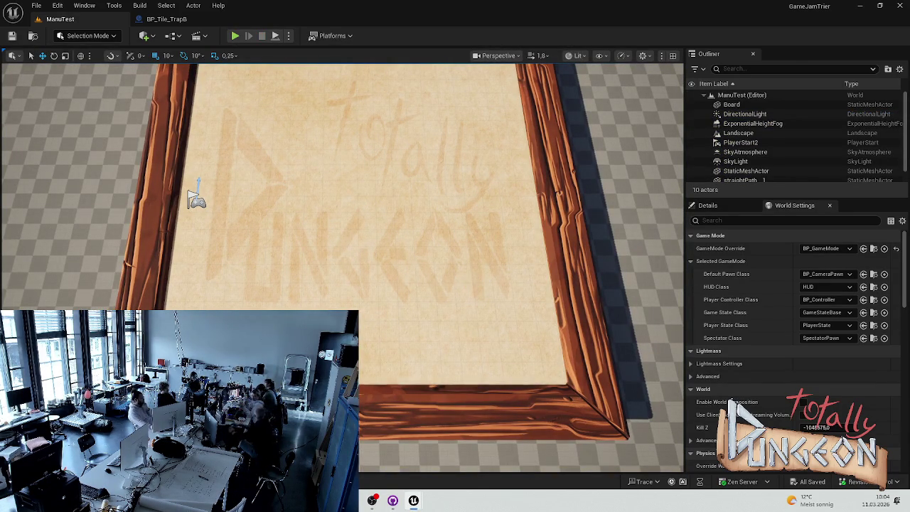
right_click(343, 228)
left_click(100, 98)
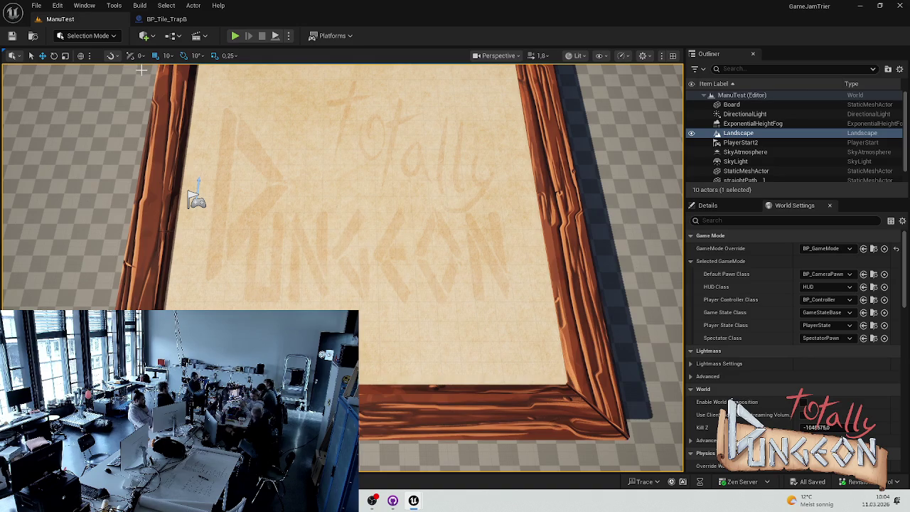
left_click(234, 35)
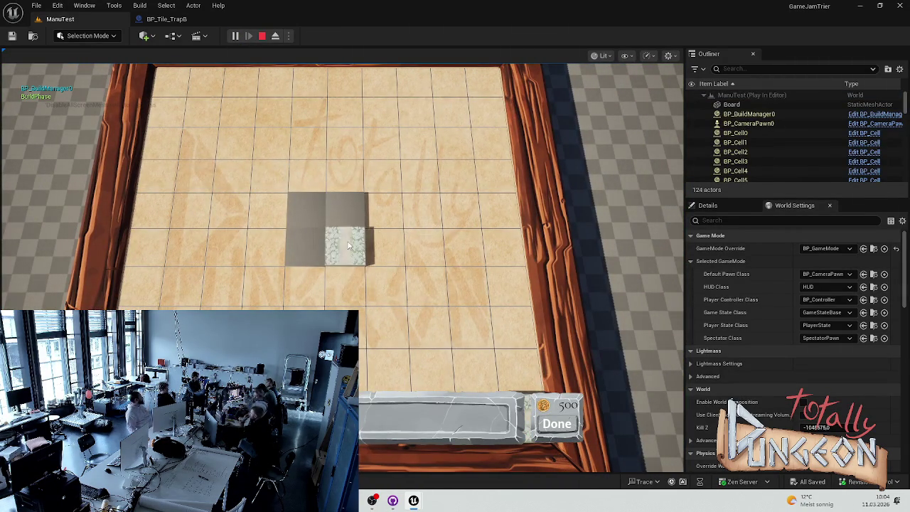
Lay a loop of path tiles around the centre, stop the playtest, and open the Maps content folder.
mouse_move(349, 245)
left_mouse_down()
mouse_move(305, 210)
mouse_move(345, 210)
mouse_move(387, 246)
mouse_move(346, 284)
mouse_move(345, 245)
mouse_move(306, 174)
mouse_move(404, 180)
mouse_move(349, 183)
mouse_move(384, 176)
mouse_move(269, 210)
mouse_move(269, 306)
mouse_move(390, 329)
mouse_move(430, 285)
mouse_move(425, 207)
mouse_move(405, 254)
left_mouse_up()
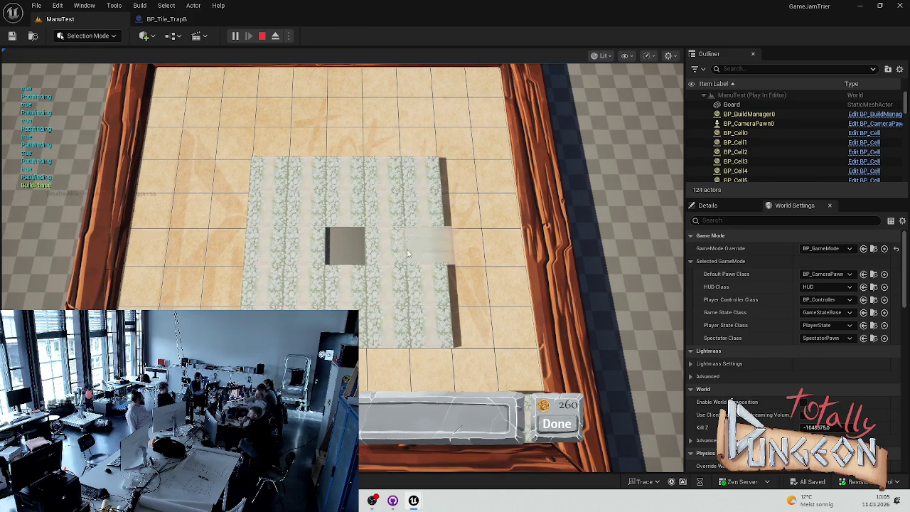
key("Escape")
left_click(166, 19)
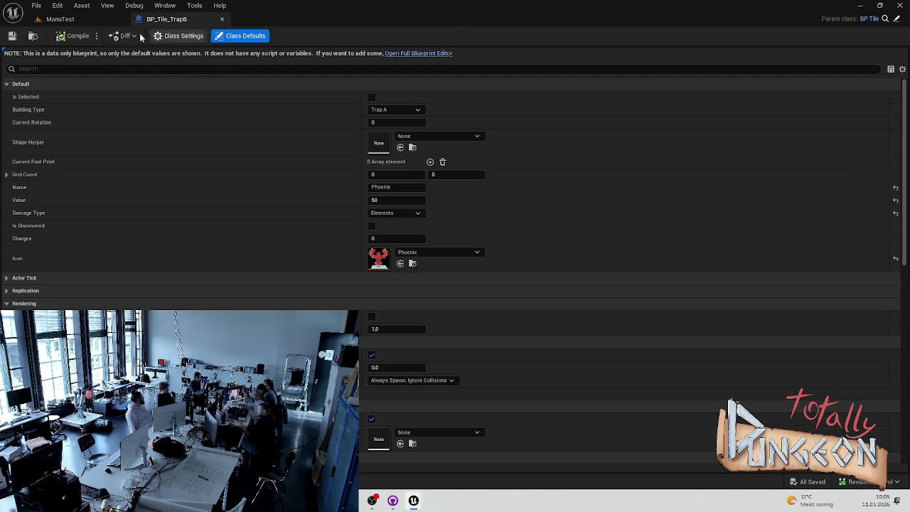
left_click(78, 19)
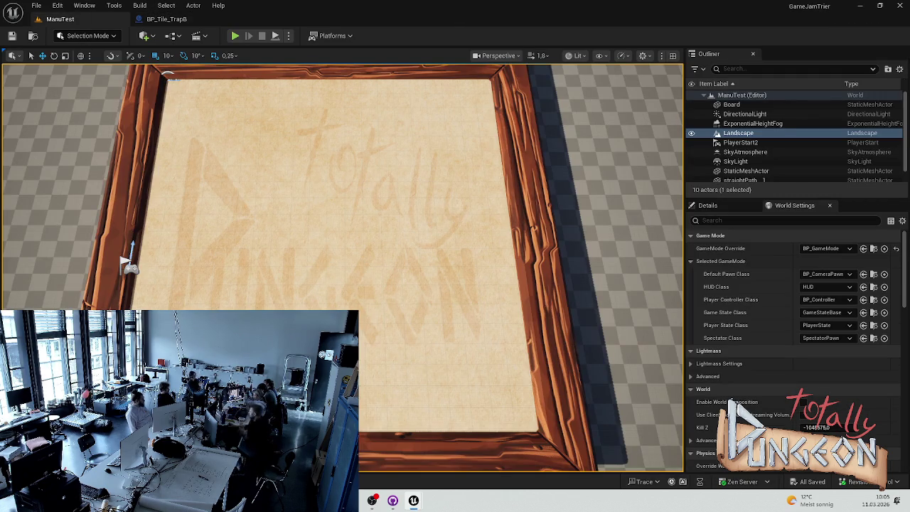
key("ctrl+space")
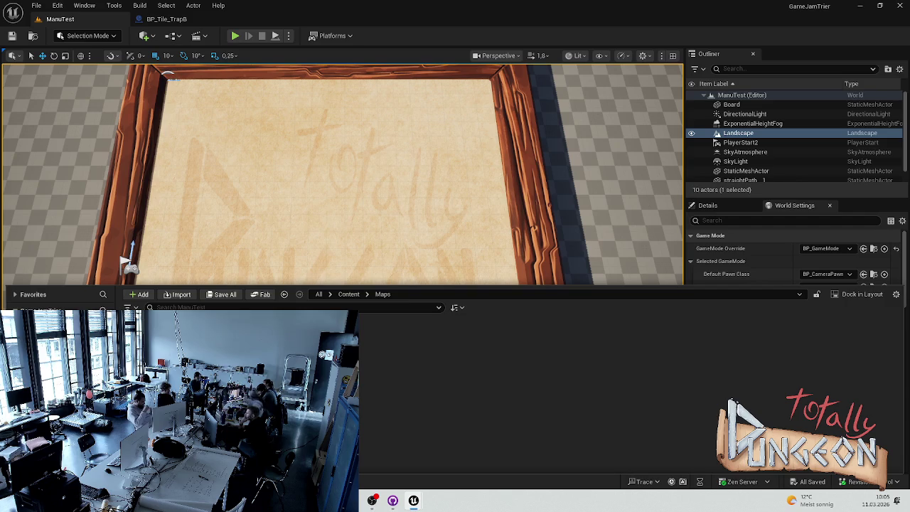
Open BP_Tile_TrapB in the full Blueprint Editor and focus its StaticMesh component.
double_click(533, 352)
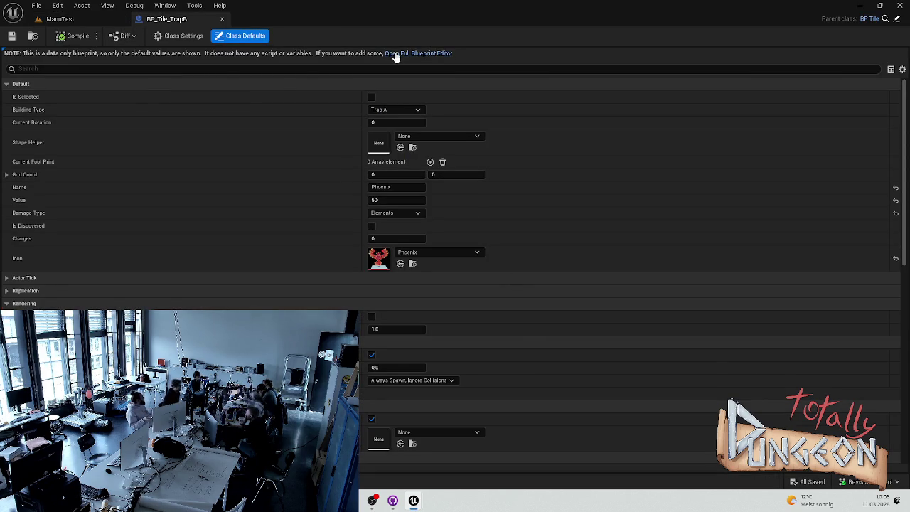
left_click(417, 55)
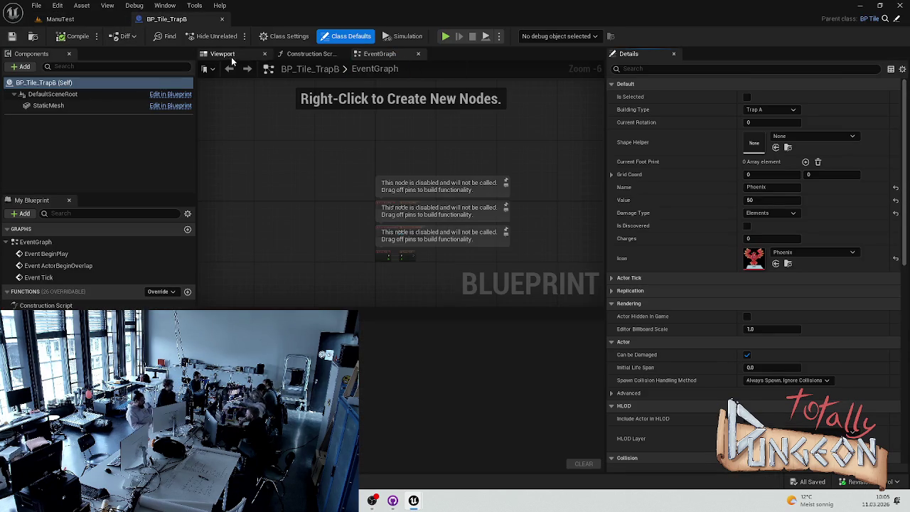
left_click(87, 106)
key("f")
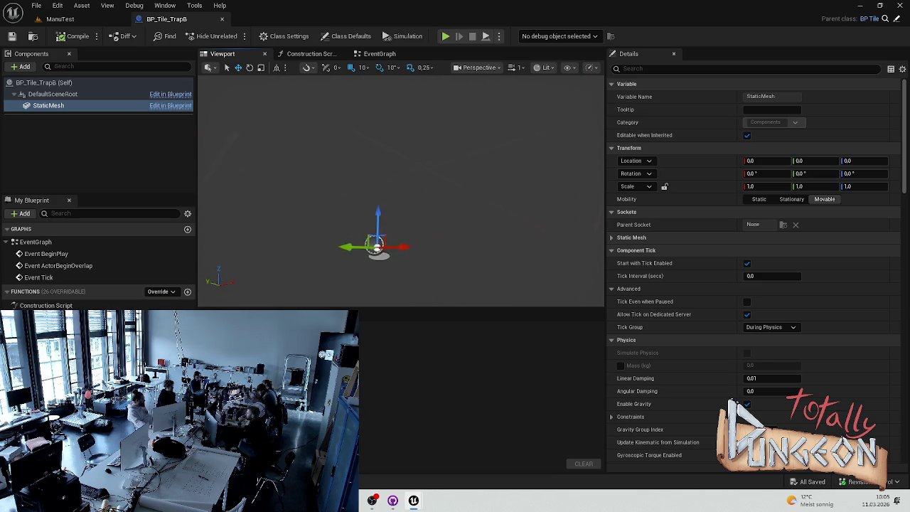
mouse_move(423, 181)
left_mouse_down()
mouse_move(412, 183)
mouse_move(422, 182)
left_mouse_up()
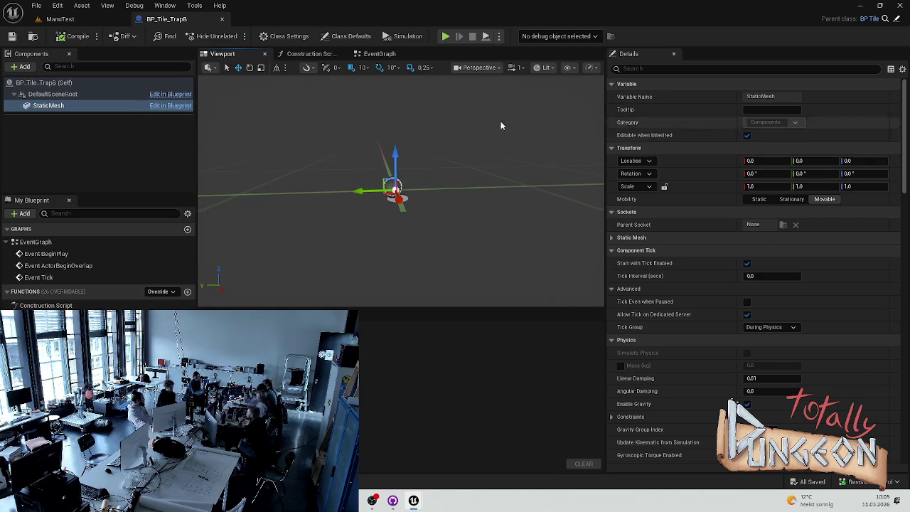
scroll(692, 202, "down", 1)
scroll(692, 196, "up", 1)
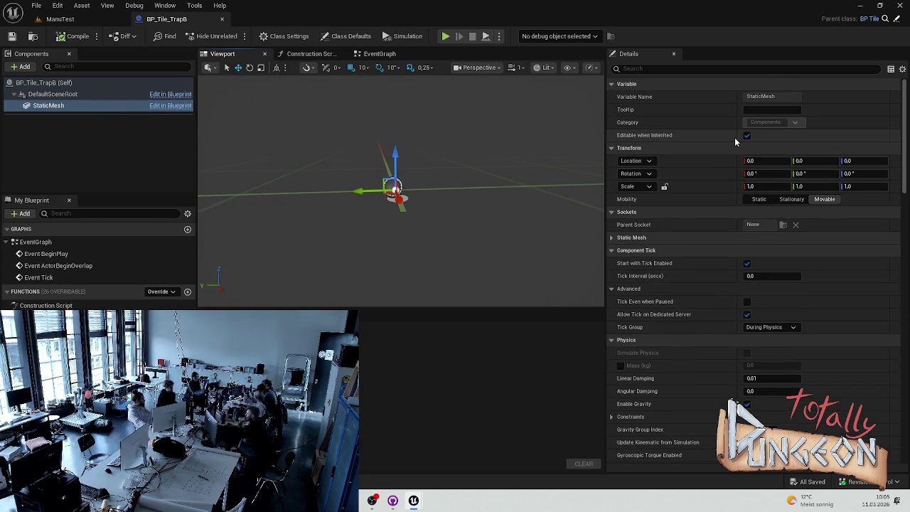
Assign the phoenix mesh PHENIX_Fin as the trap tile's Static Mesh.
left_click(611, 235)
left_click(798, 253)
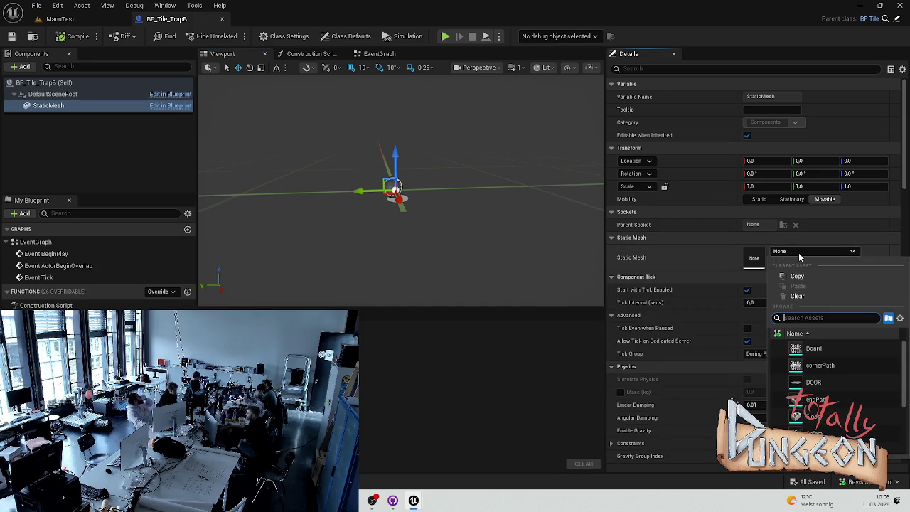
type("phoe")
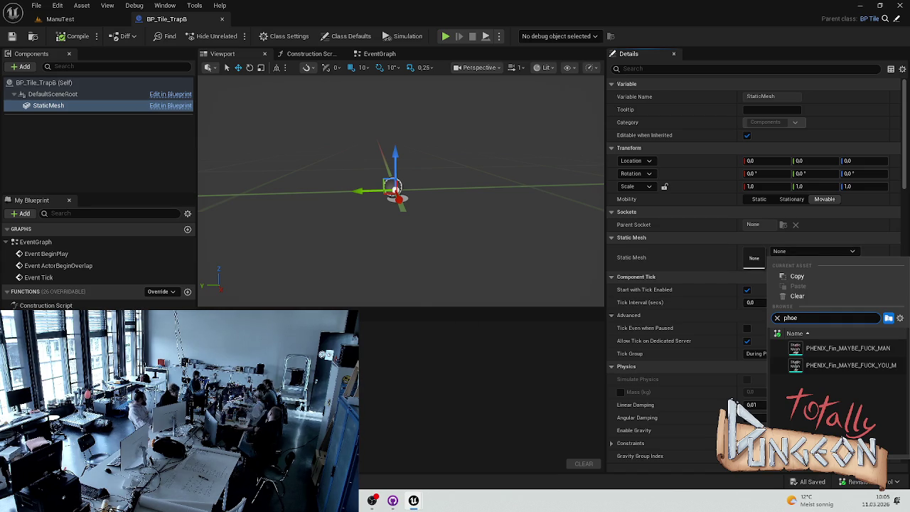
key("ctrl+space")
left_click(608, 429)
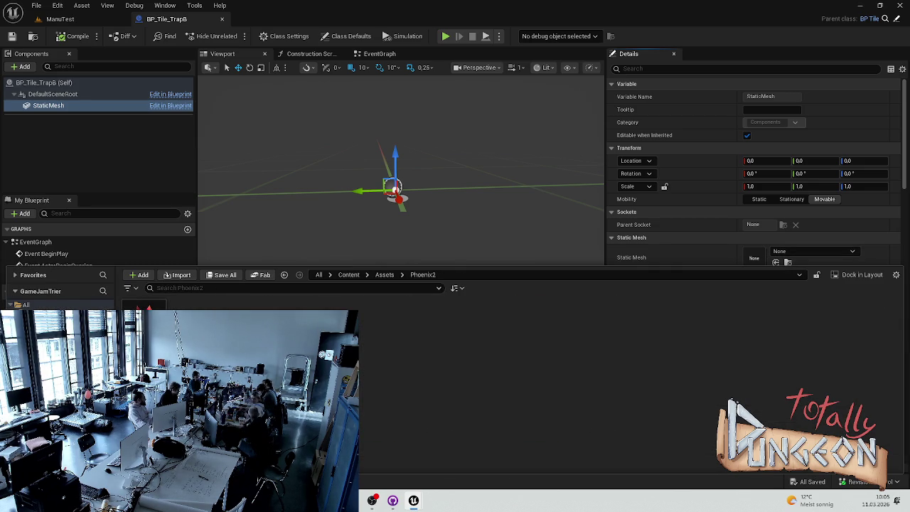
left_click(687, 251)
left_click(811, 251)
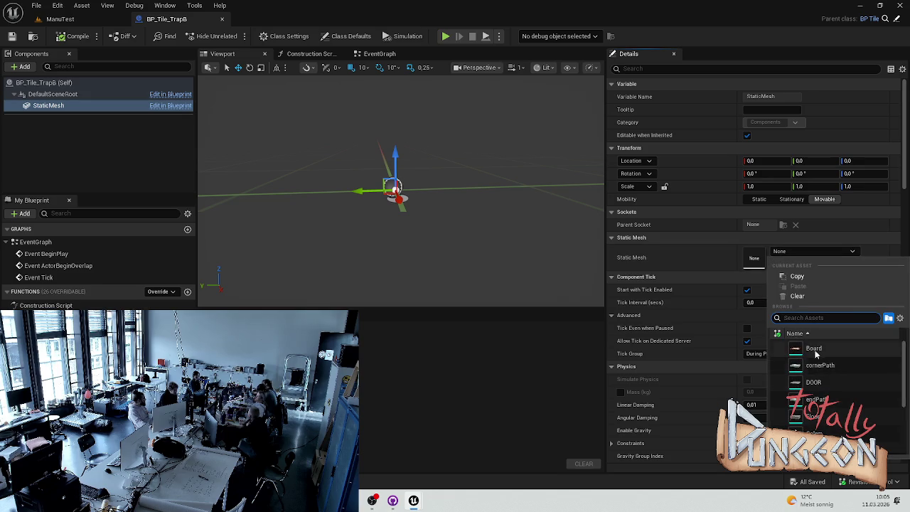
type("pho")
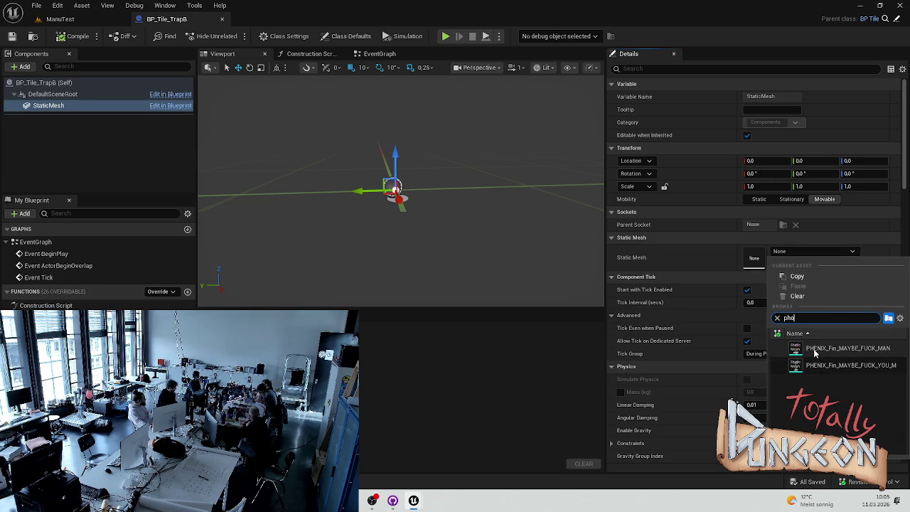
left_click(815, 350)
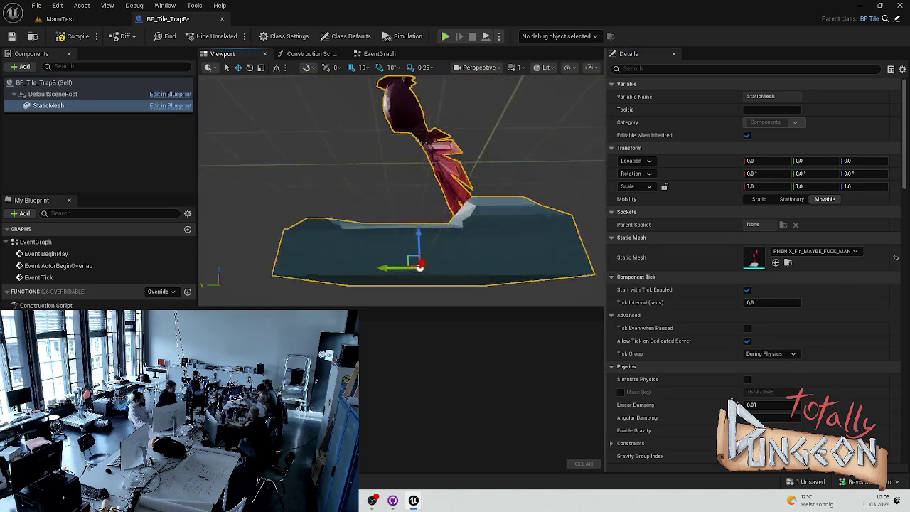
Save and compile BP_Tile_TrapB, then return to the ManuTest level.
key("ctrl+s")
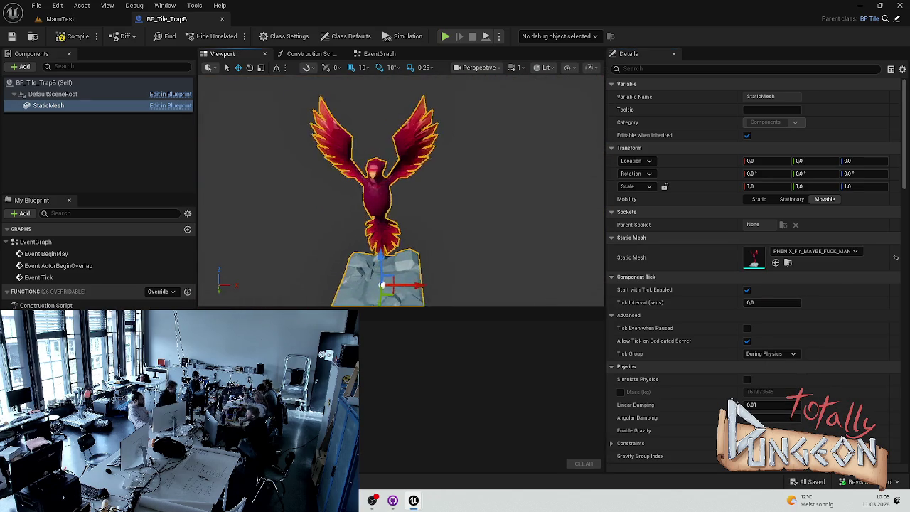
left_click(72, 36)
left_click(60, 18)
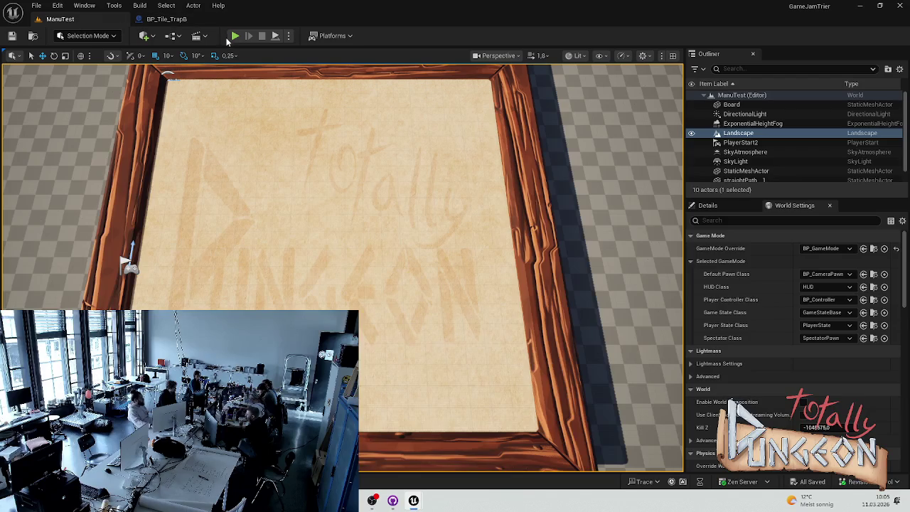
Start a playtest and place the first two phoenix trap tiles, panning with W and A.
left_click(234, 35)
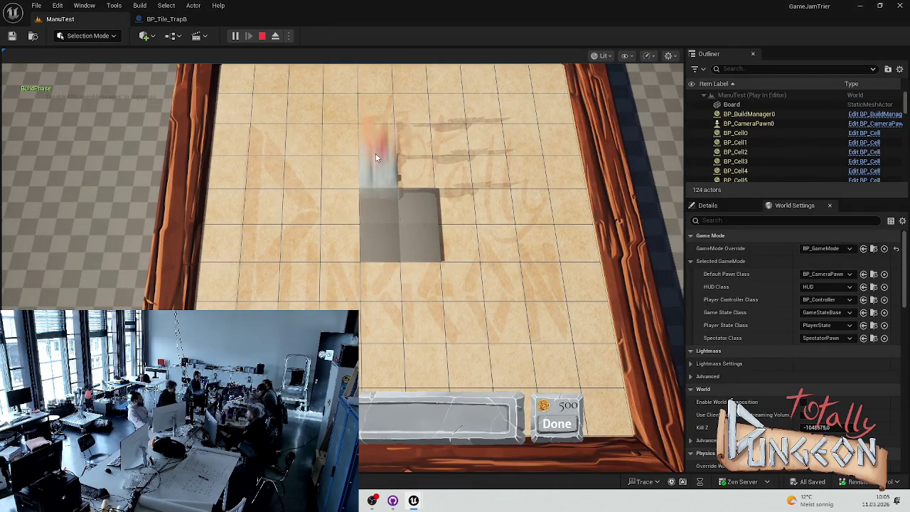
left_click(377, 171)
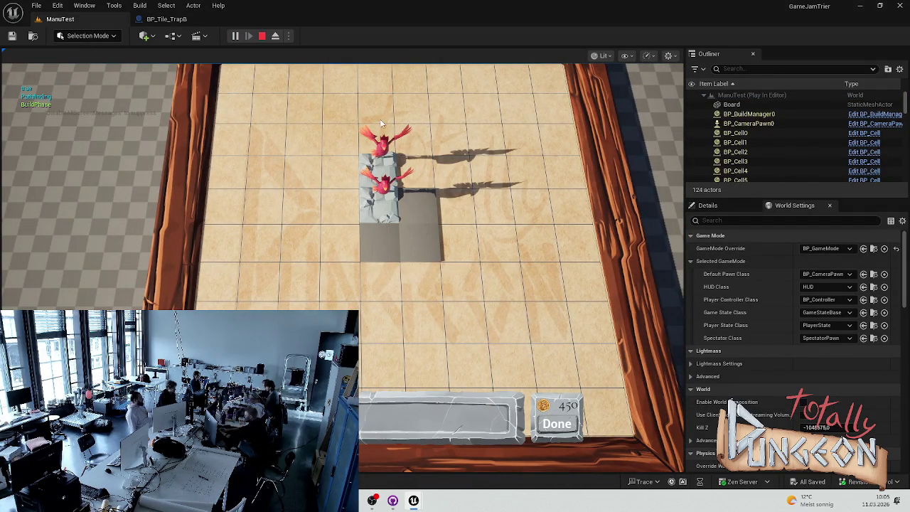
scroll(380, 122, "down", 2)
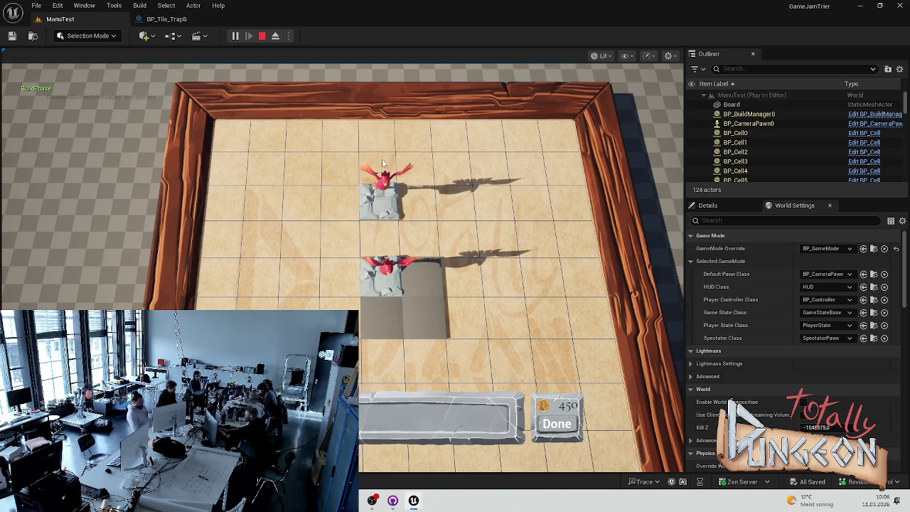
left_click(388, 92)
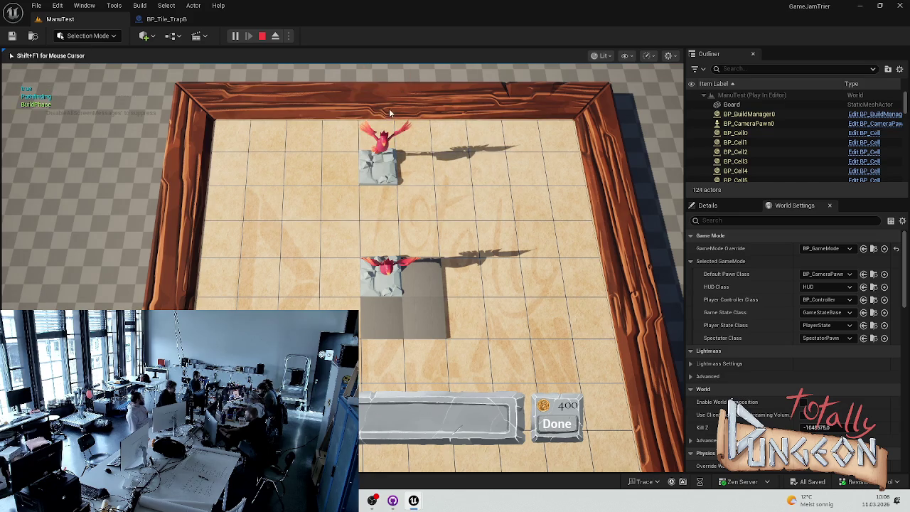
key("w")
key("a")
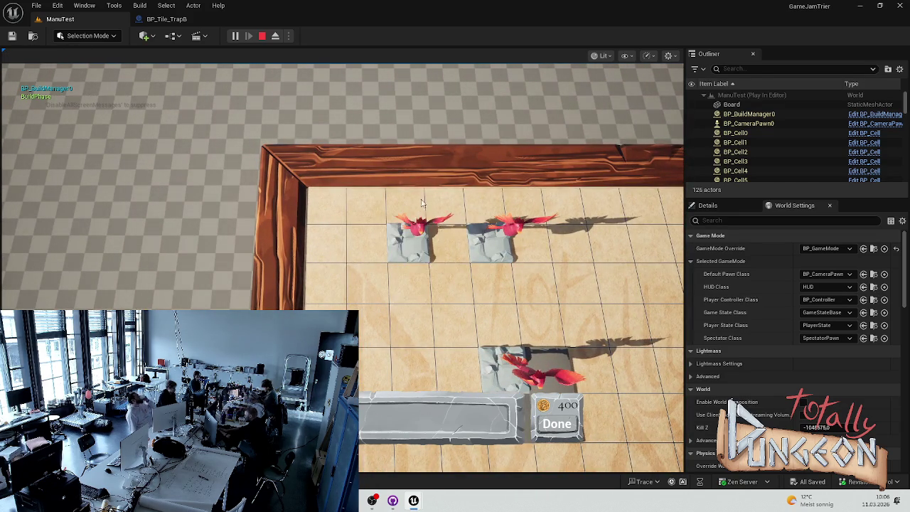
Place phoenix traps along the top row until the coins reach 0, then end the playtest.
left_click(421, 191)
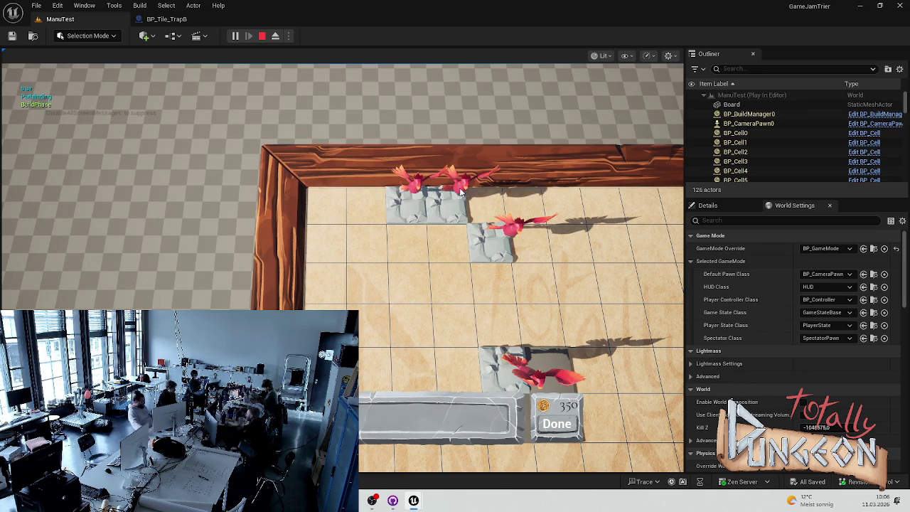
left_click(357, 204)
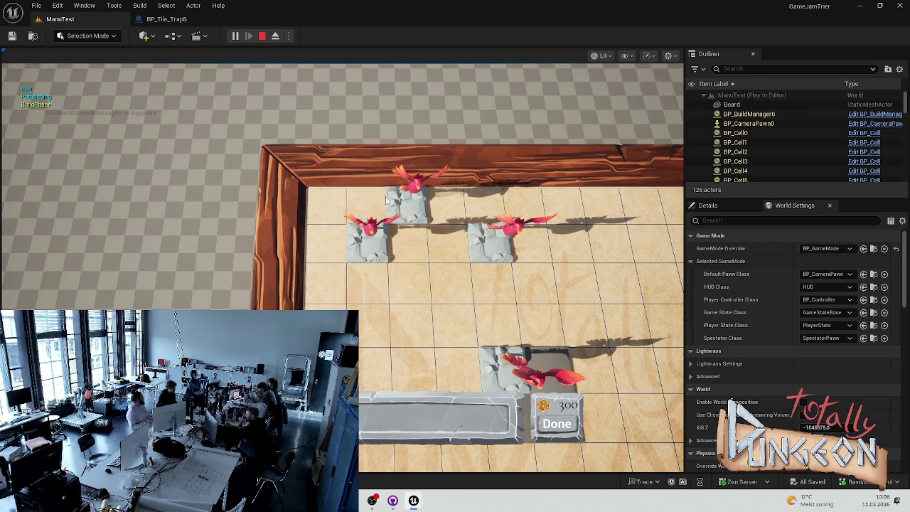
left_click(525, 201)
left_click(469, 193)
left_click(509, 192)
left_click(552, 238)
left_click(562, 189)
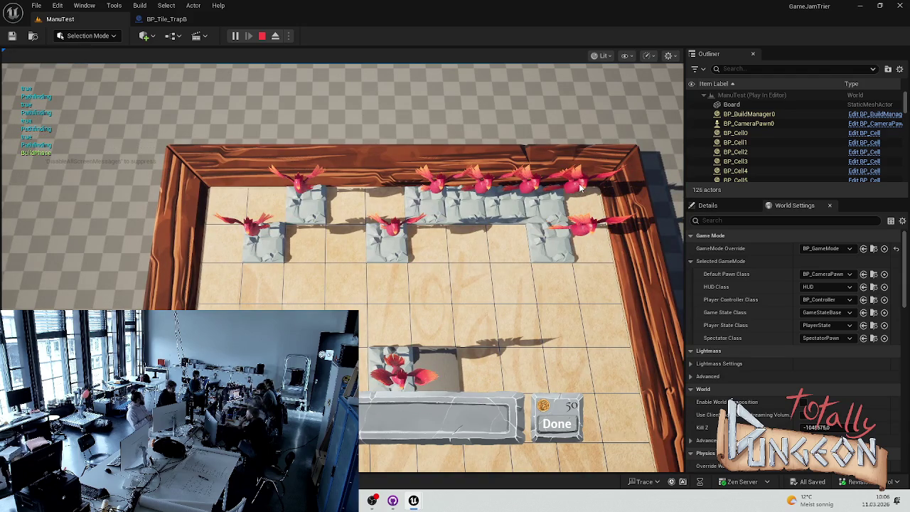
left_click(437, 370)
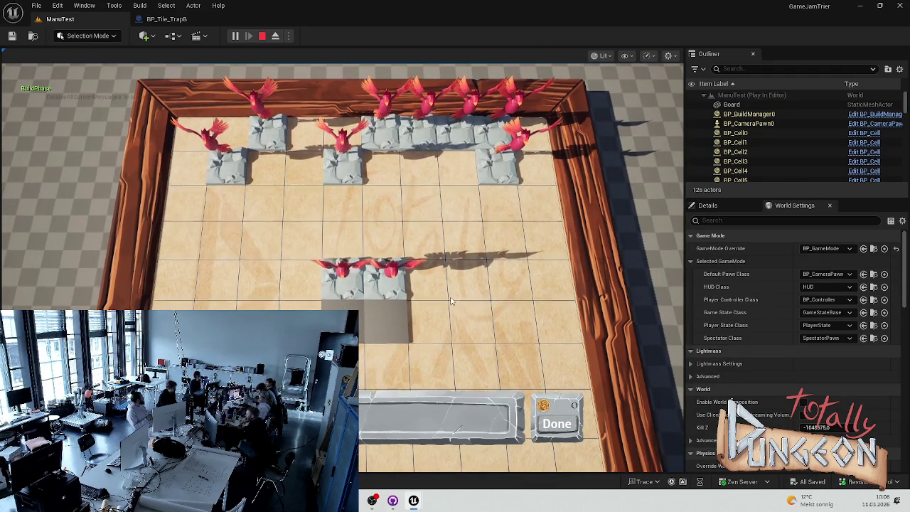
key("Escape")
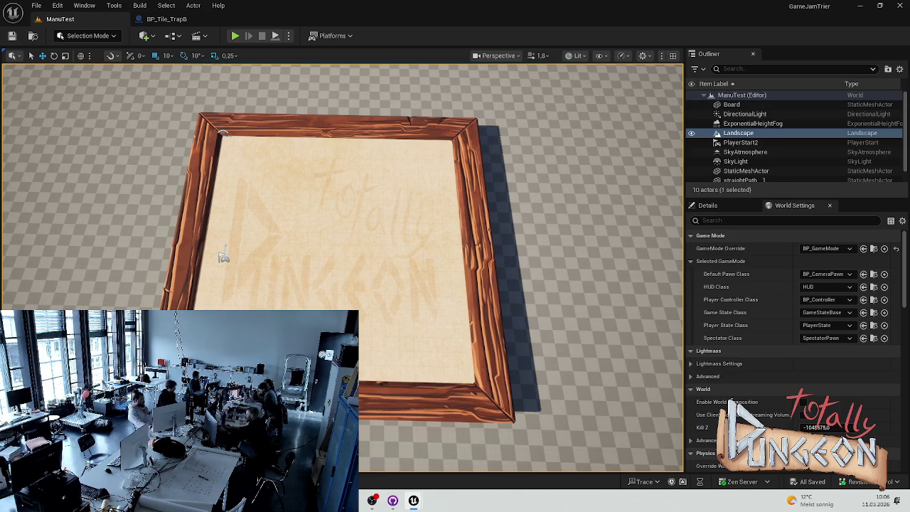
key("ctrl+space")
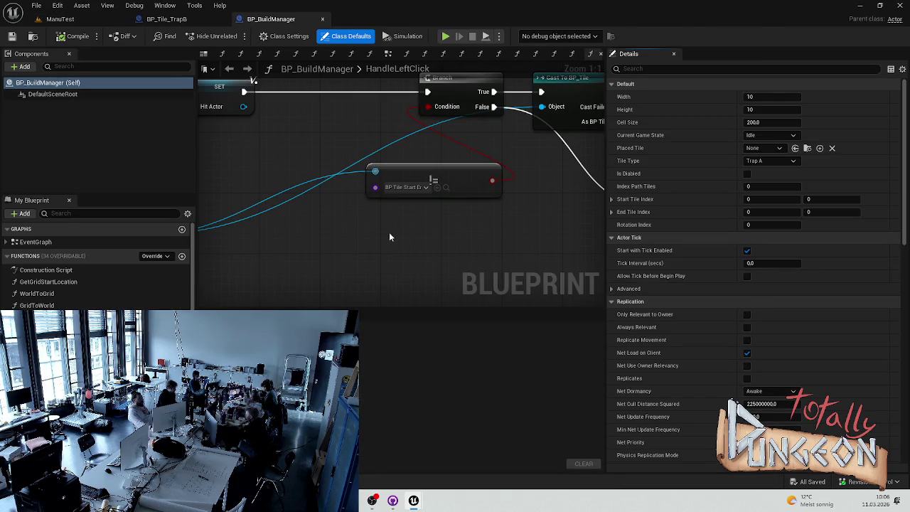
Move the HandleLeftClick Cast and Set nodes further right and save BP_BuildManager.
scroll(406, 242, "down", 3)
scroll(422, 233, "up", 3)
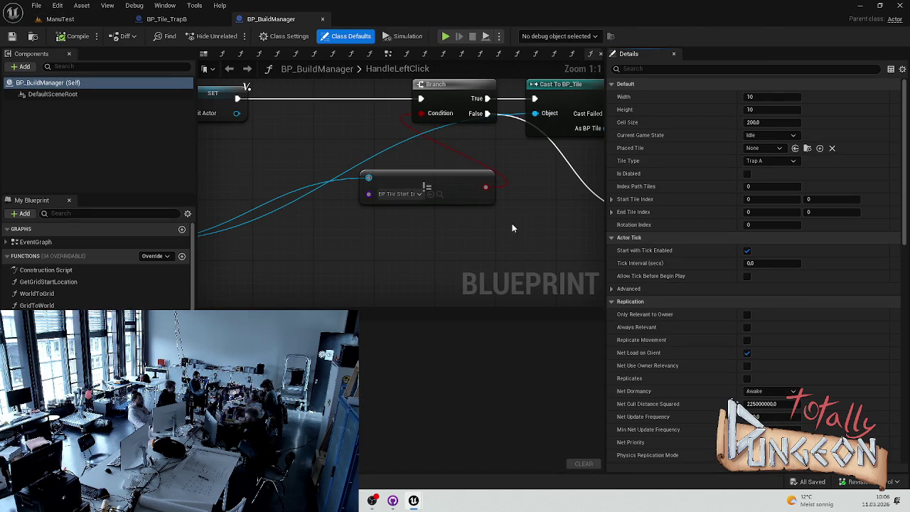
scroll(495, 236, "down", 2)
left_click(438, 205)
left_click(436, 208)
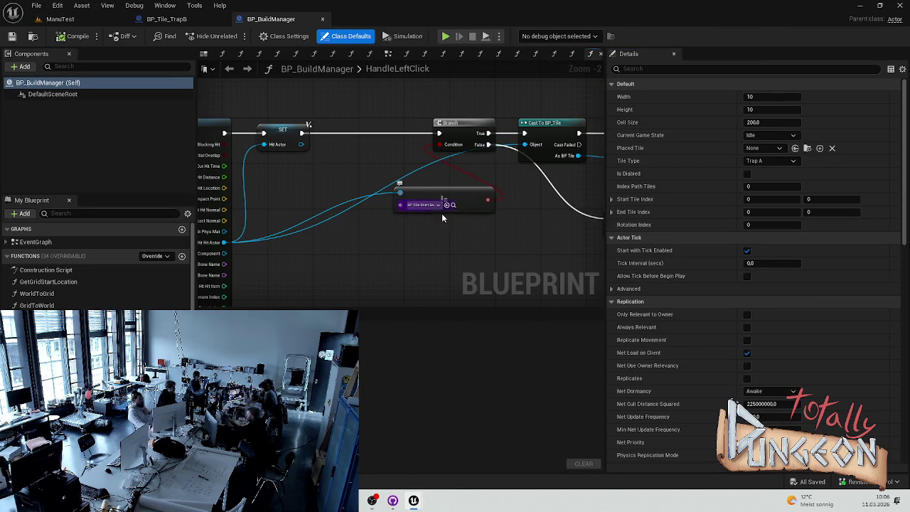
scroll(448, 205, "down", 3)
left_click_drag(462, 244, 332, 132)
left_click_drag(314, 165, 411, 163)
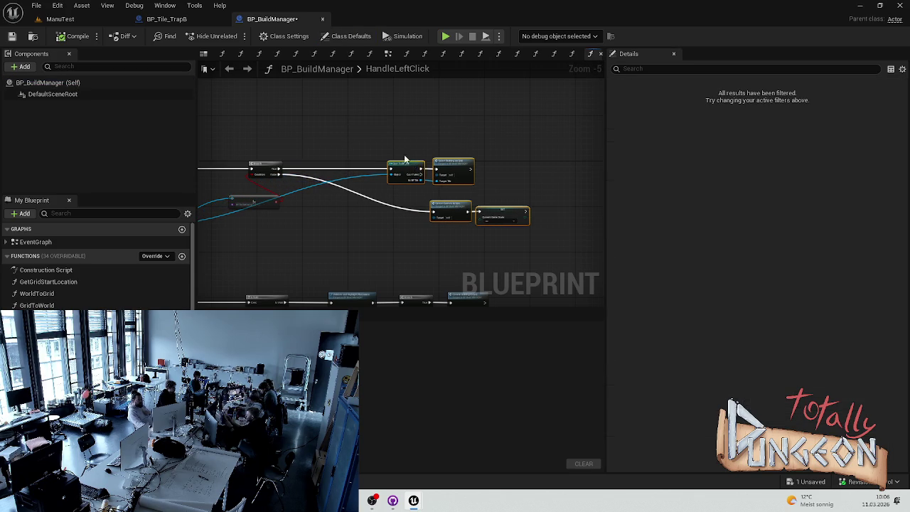
key("ctrl+s")
Shift the BP Tile node slightly left and return to the ManuTest level.
scroll(280, 221, "up", 5)
left_click_drag(280, 221, 388, 224)
left_click_drag(384, 179, 329, 182)
left_click(324, 152)
left_click(60, 19)
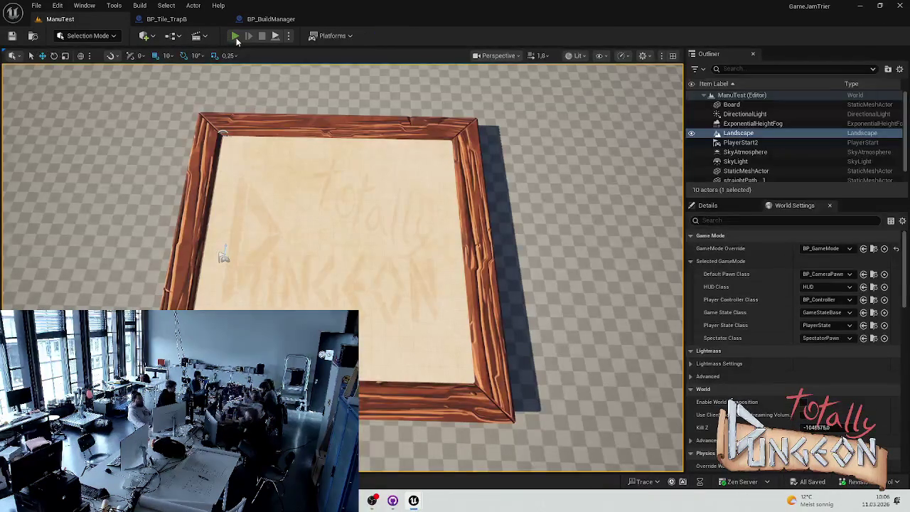
Playtest the level by placing one tile, dropping gold from 500 to 490.
left_click(236, 36)
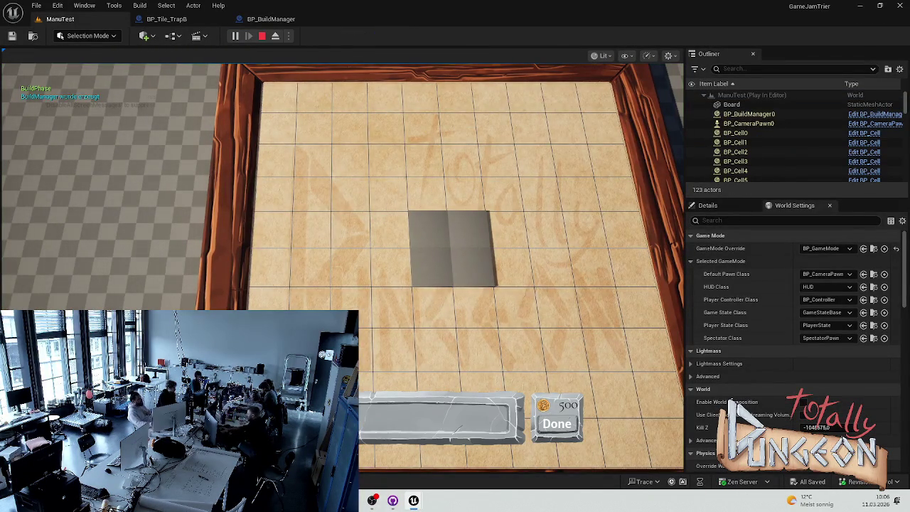
left_click(355, 224)
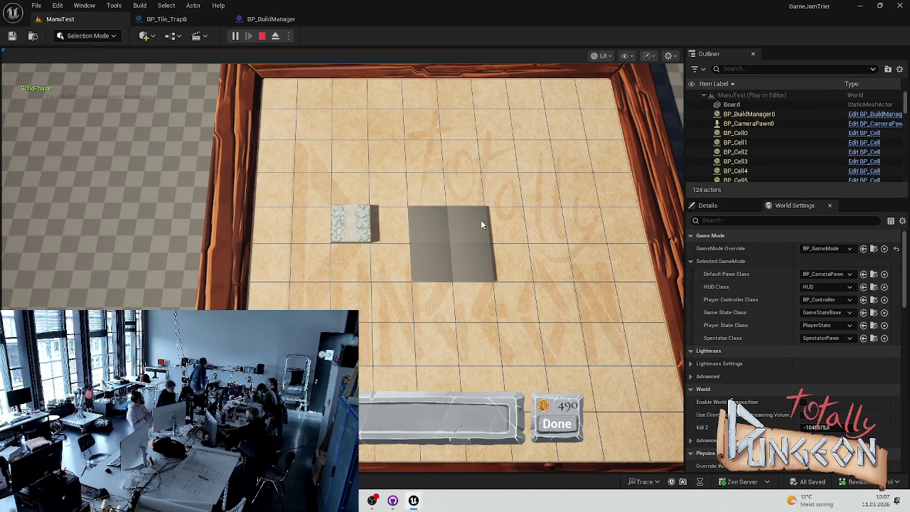
key("Escape")
Bring up the BuildingSystem folder assets and open the E_BuildingType enum.
left_click(271, 18)
left_click(37, 20)
key("ctrl+space")
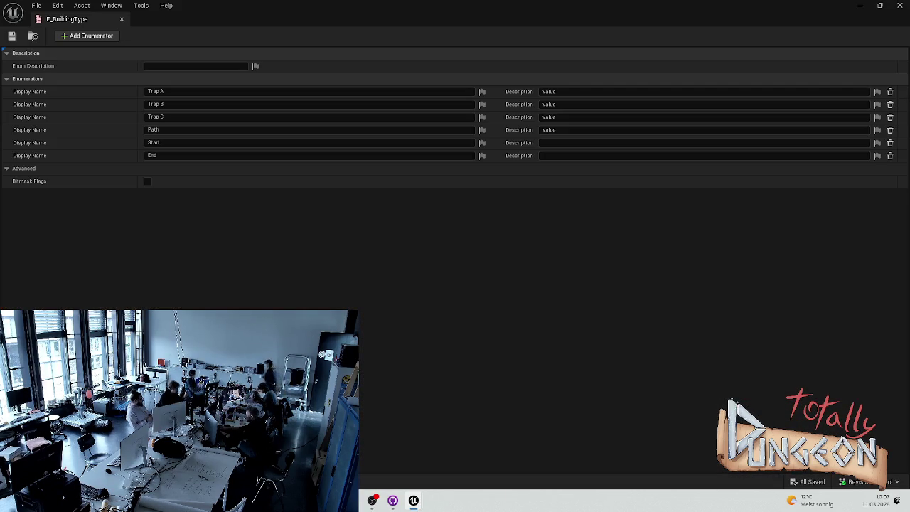
Enter 'value' as the Start and End enumerator descriptions, then close E_BuildingType.
left_click(640, 158)
left_click(583, 141)
type("lue")
left_click(557, 166)
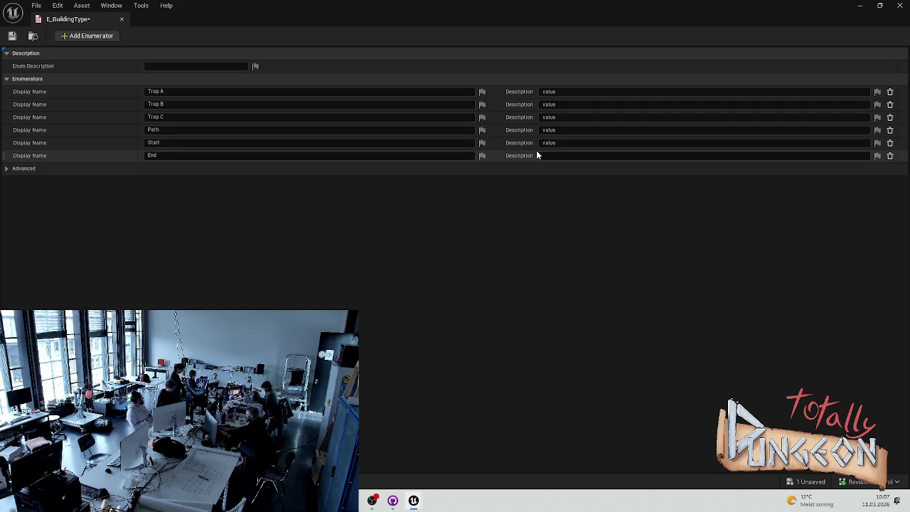
type("value")
left_click(475, 177)
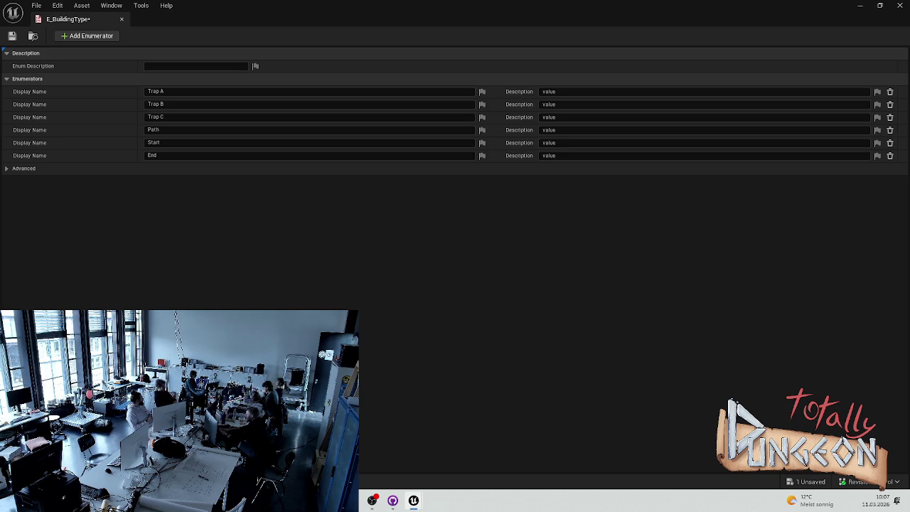
left_click(121, 20)
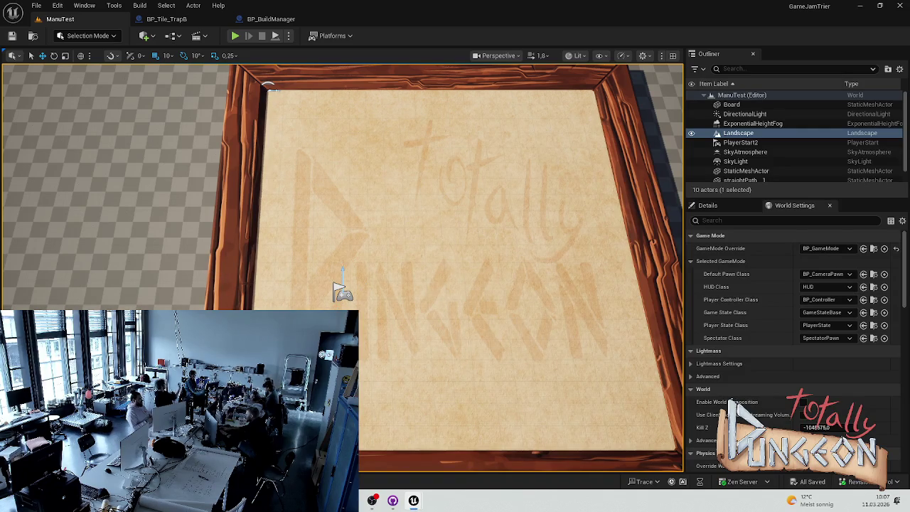
Open BP_Tile_End from the BuildingSystem folder and switch back to the ManuTest level.
key("ctrl+space")
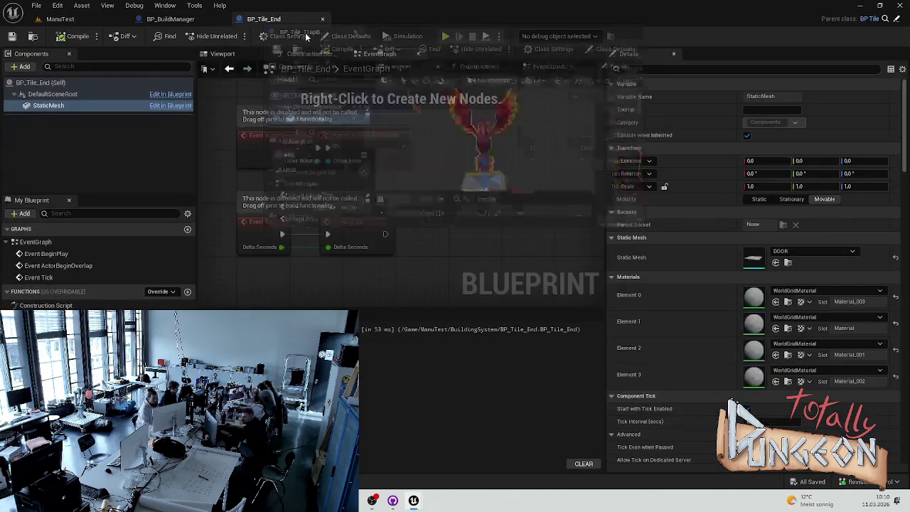
left_click(270, 19)
left_click(60, 19)
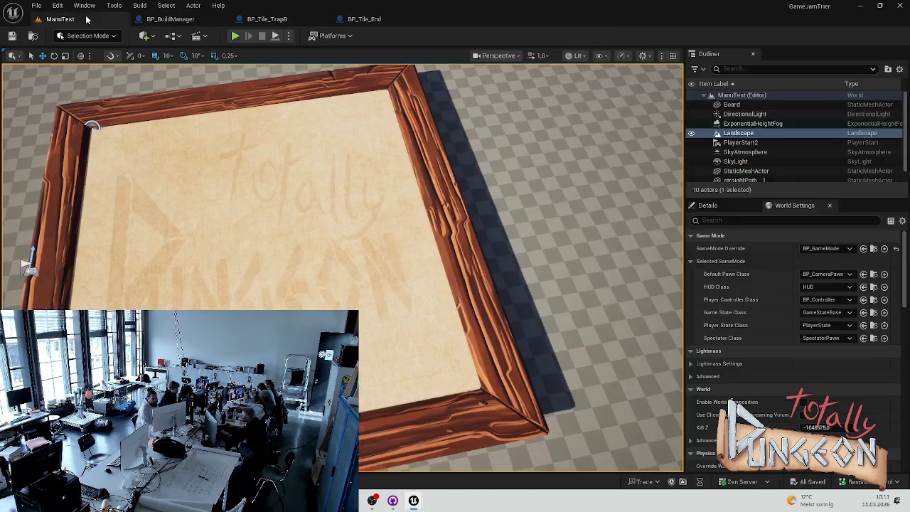
Playtest with three stacked Trap B phoenixes at 50 gold each, leaving 350 gold.
left_click(239, 37)
left_click(345, 192)
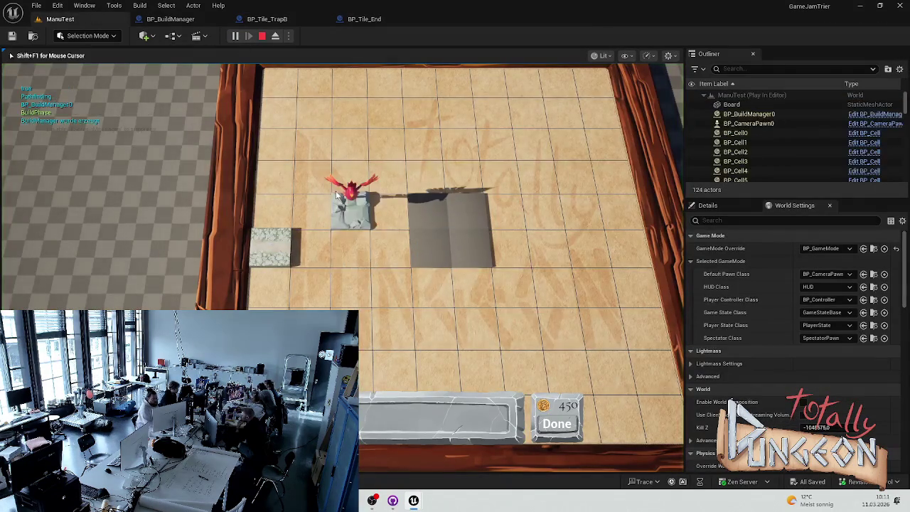
left_click(345, 231)
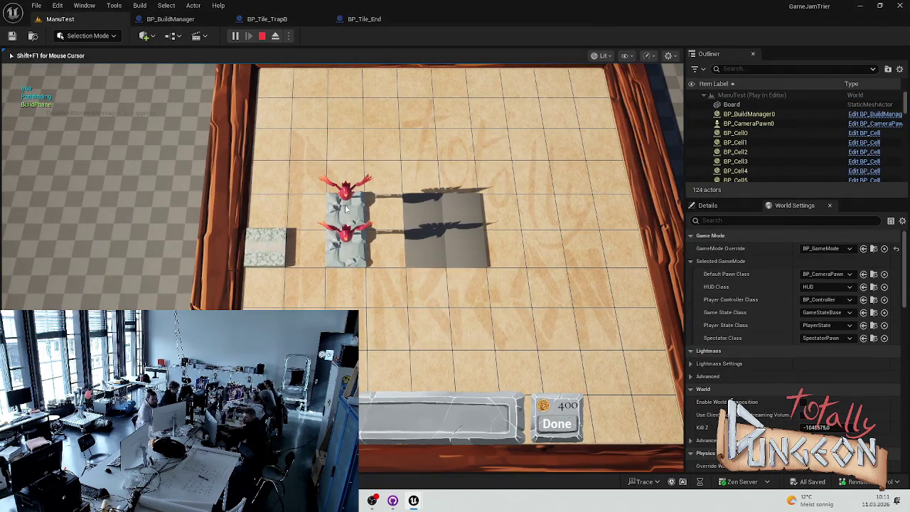
left_click(345, 278)
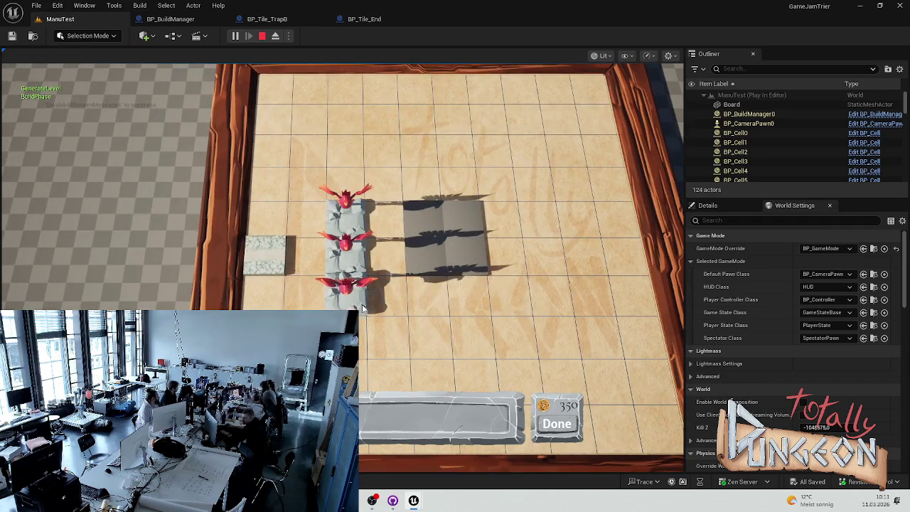
left_click(363, 19)
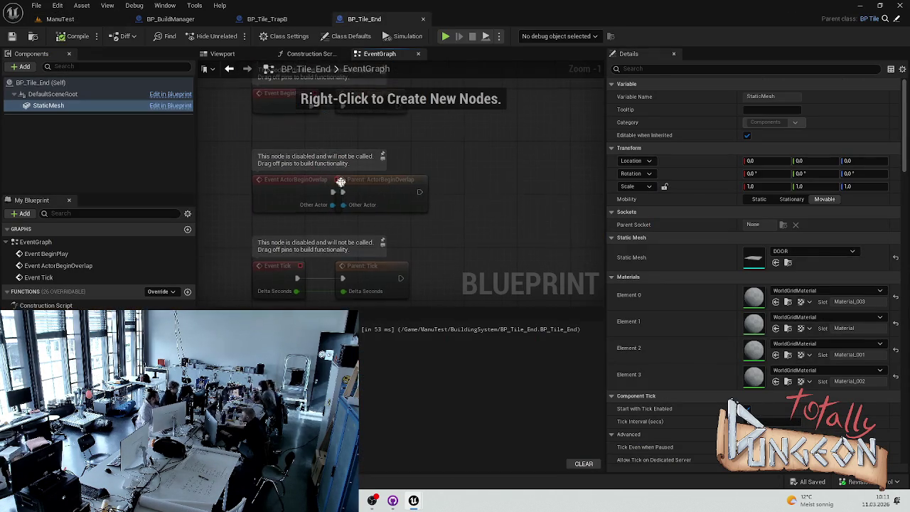
Compare the BP_Tile_TrapB blueprint with BP_Tile_End's event graph.
left_click(257, 21)
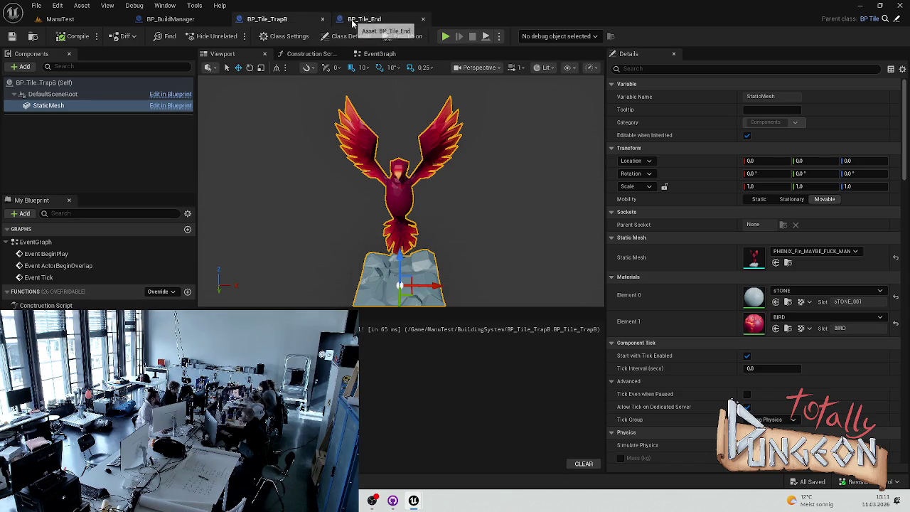
left_click(378, 19)
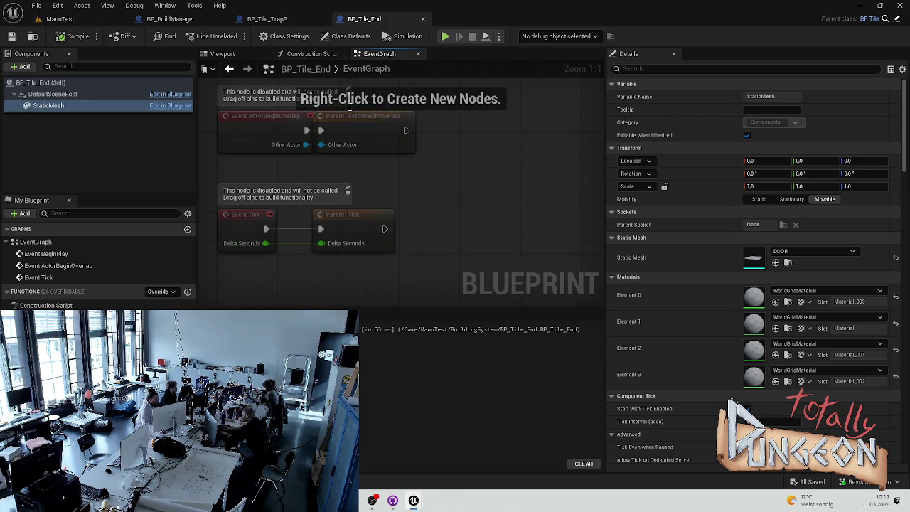
left_click(268, 19)
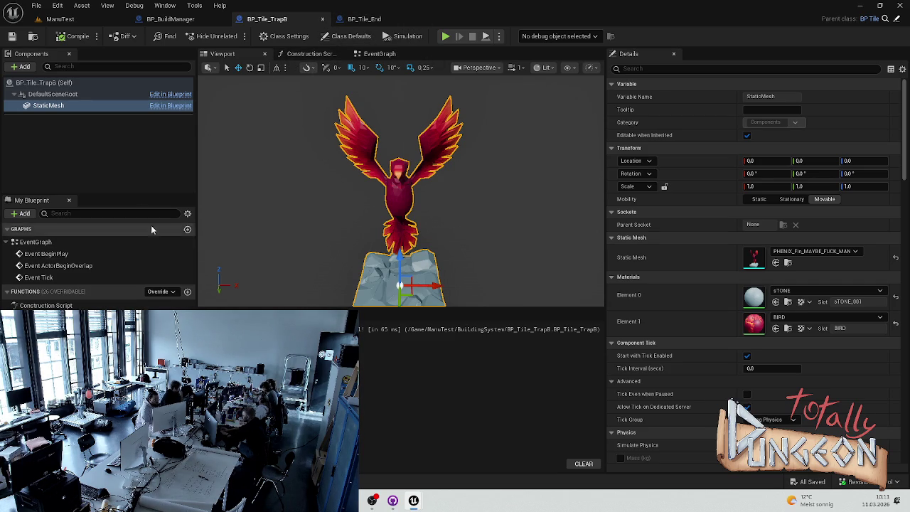
Return to BP_BuildManager's HandleLeftClick graph with the BuildingSystem tile assets shown.
left_click(170, 19)
left_click(61, 20)
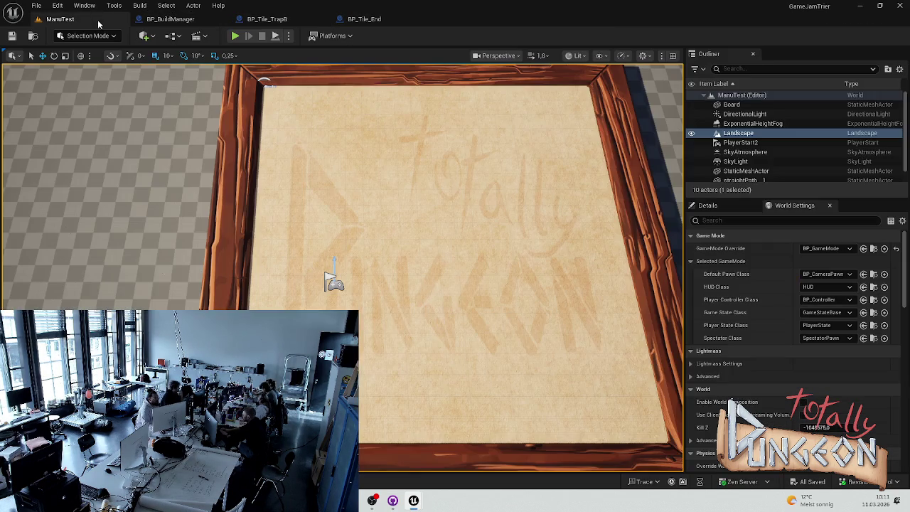
left_click(167, 5)
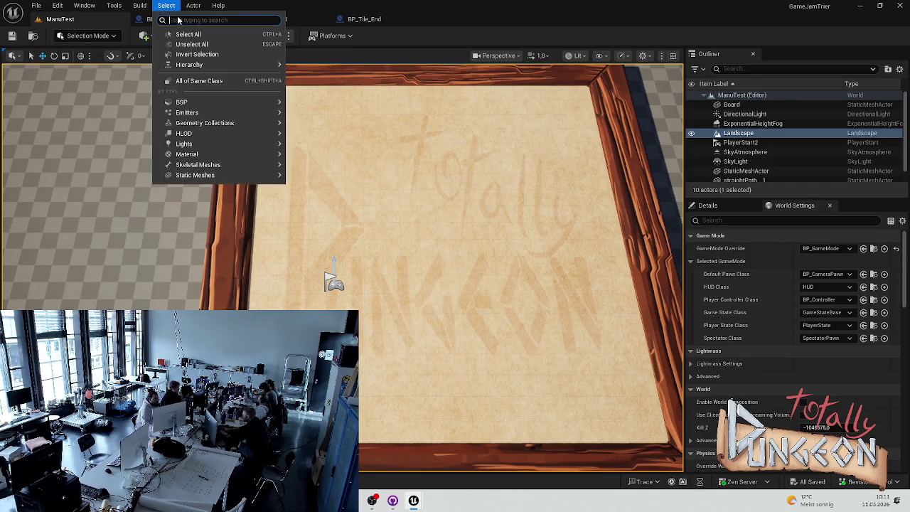
left_click(171, 20)
key("ctrl+space")
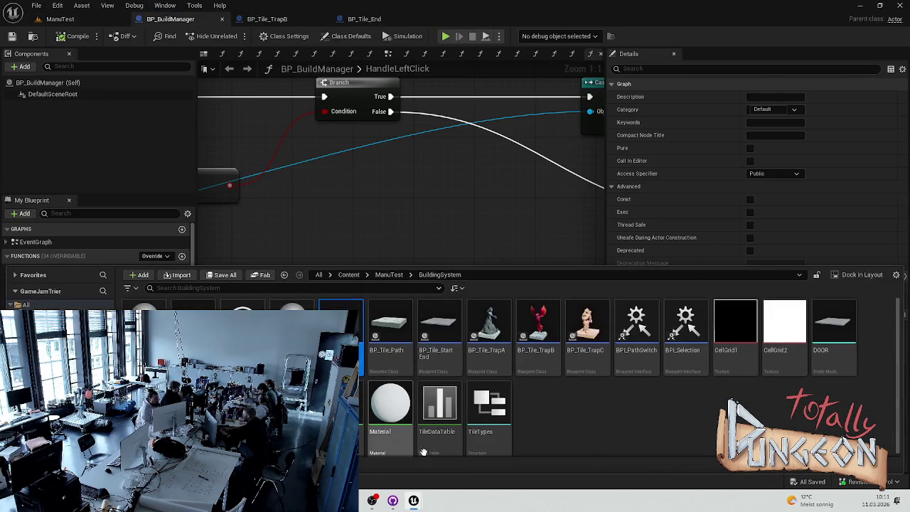
Open BP_ShapeHelper and review GetRotate, GetHorizontal, GetVertical, GetShapeFootPrint and Get 2x2.
double_click(242, 316)
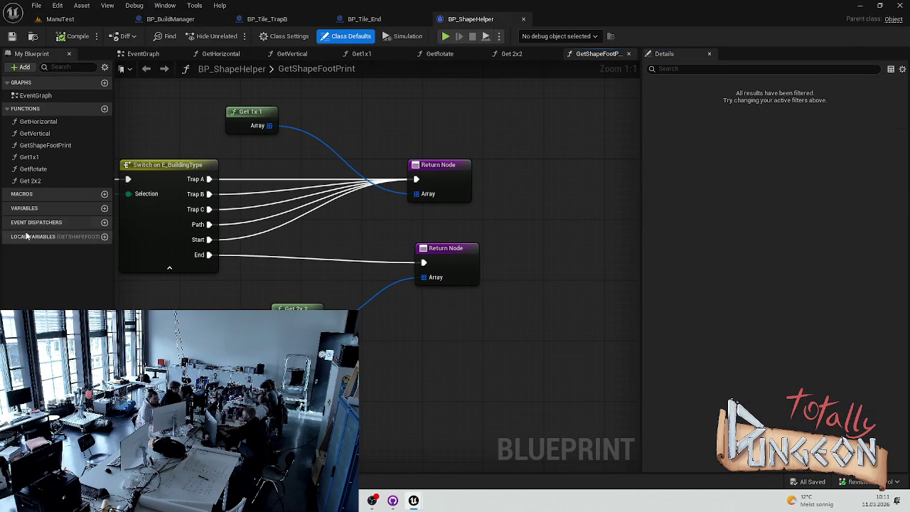
double_click(33, 168)
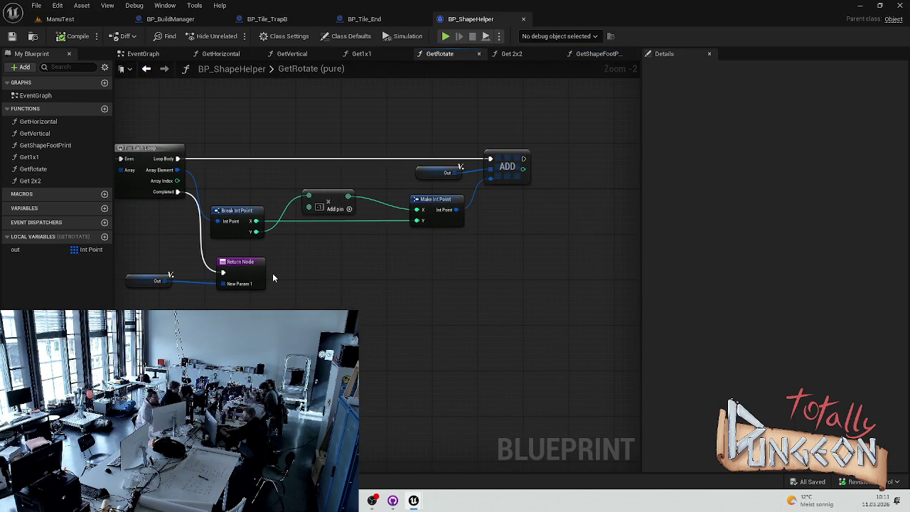
double_click(68, 125)
left_click(63, 135)
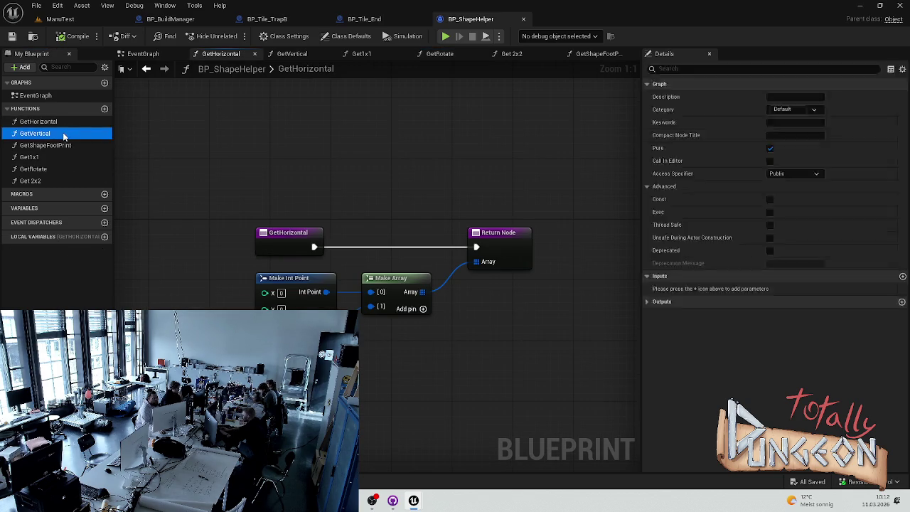
double_click(63, 134)
double_click(63, 145)
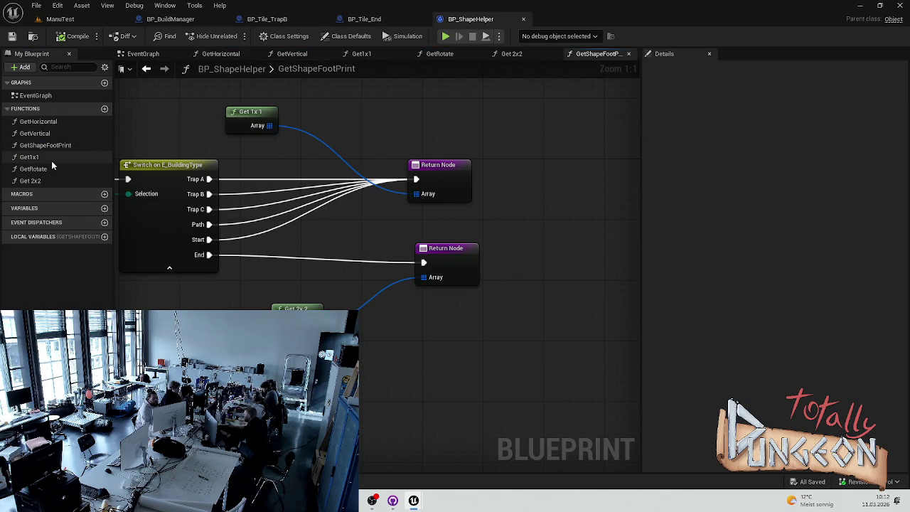
double_click(54, 181)
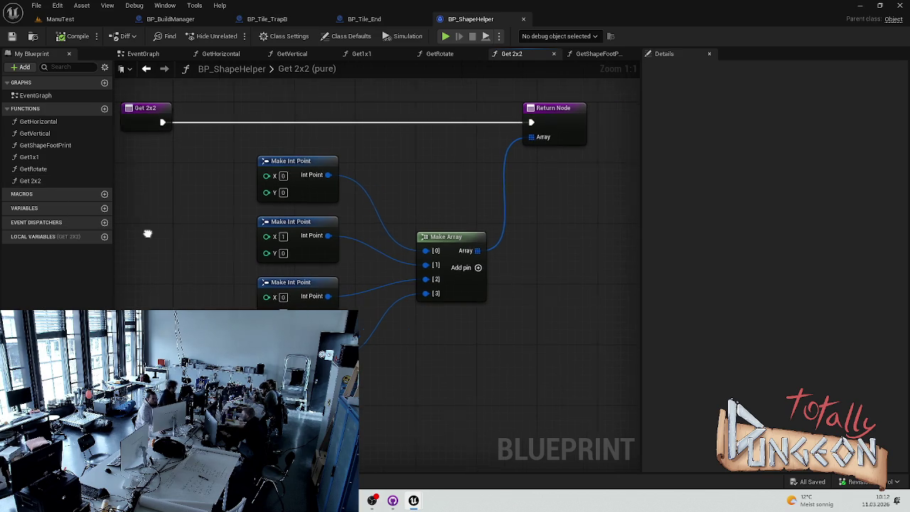
scroll(171, 241, "down", 2)
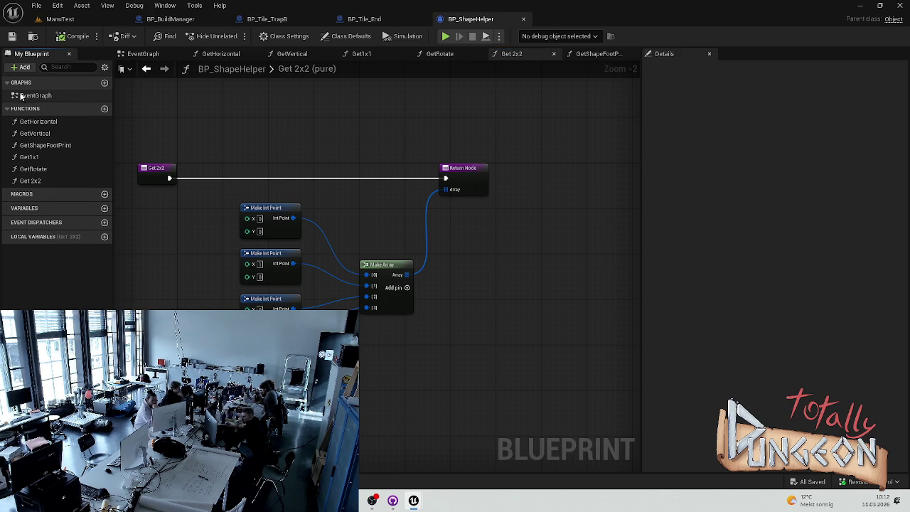
Open the parent BP_Tile blueprint from the BuildingSystem assets.
left_click(349, 19)
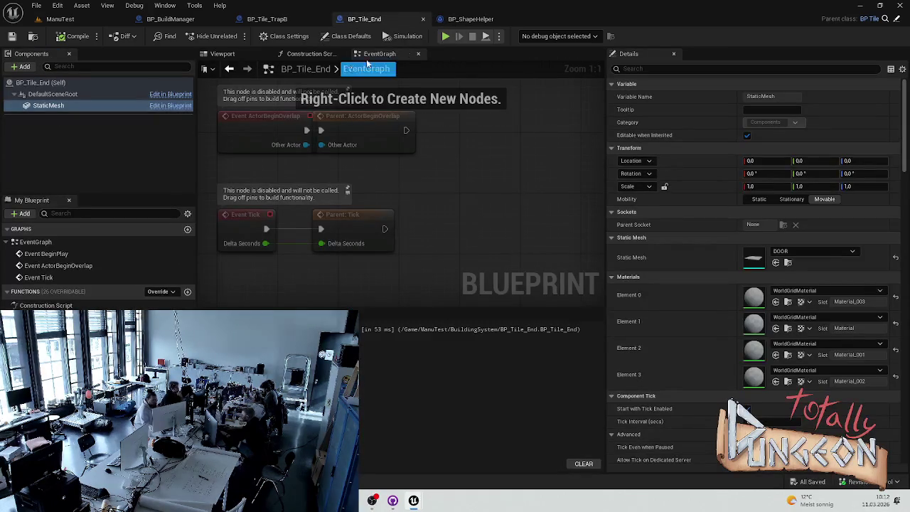
left_click(480, 20)
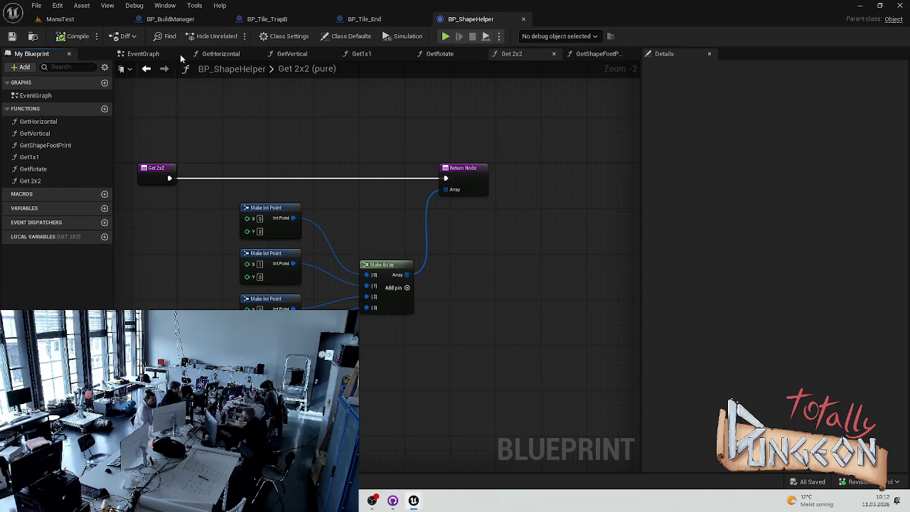
key("ctrl+space")
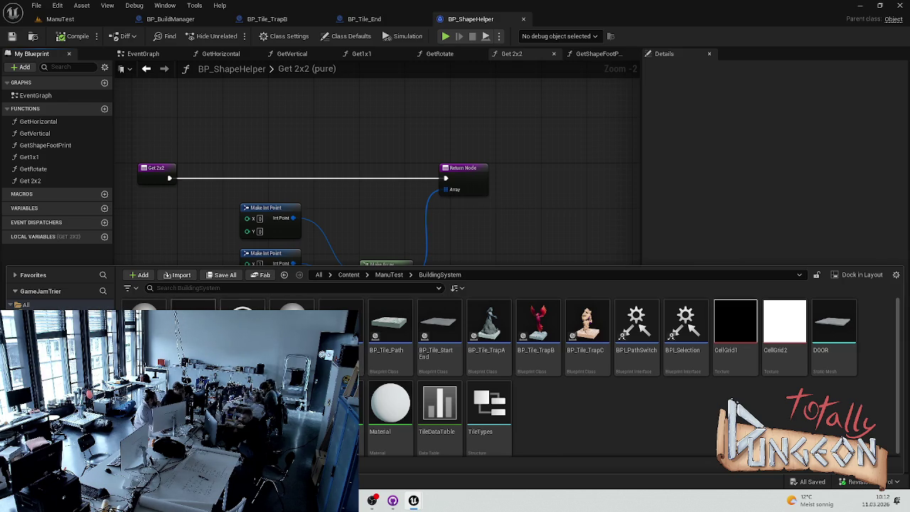
key("Return")
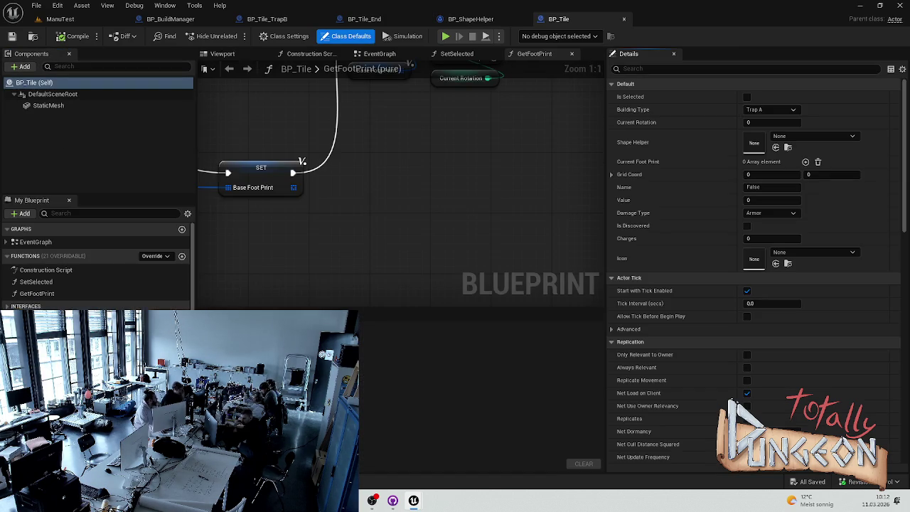
Inspect the SetSelected function's entry and Branch nodes.
double_click(121, 281)
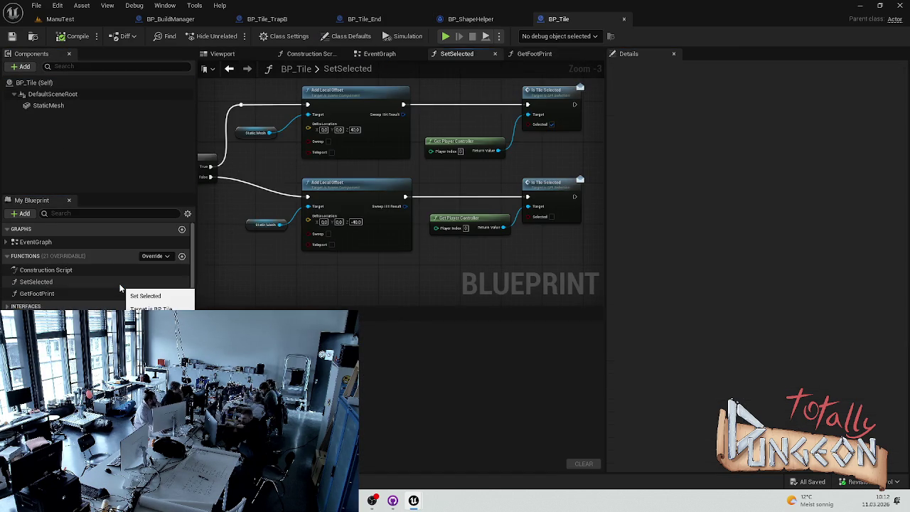
mouse_move(359, 273)
left_mouse_down()
mouse_move(497, 272)
mouse_move(468, 264)
mouse_move(551, 256)
mouse_move(428, 250)
left_mouse_up()
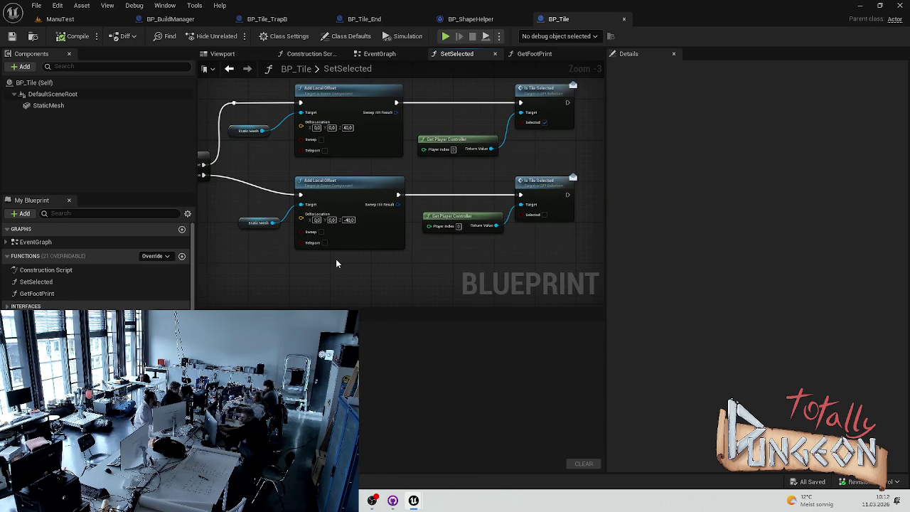
left_click_drag(313, 260, 398, 260)
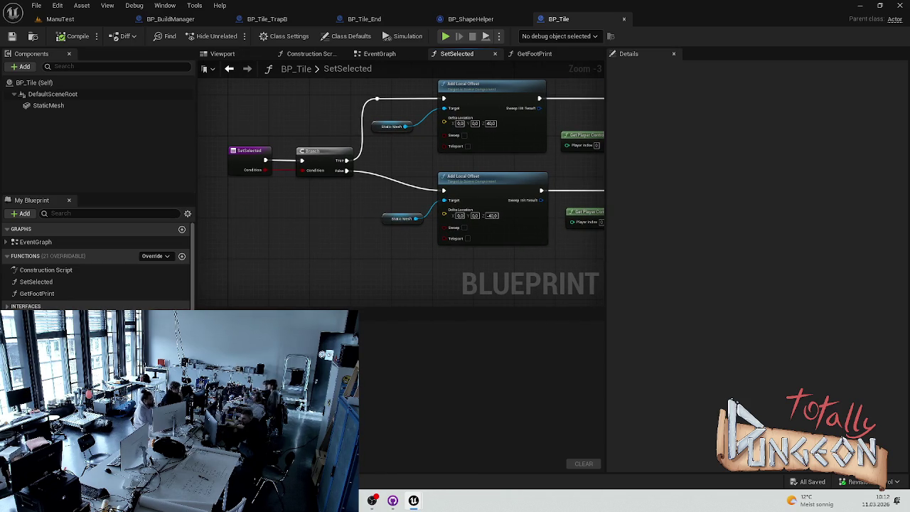
Open GetFootPrint and examine its For Loop, divide and rotation loop nodes.
double_click(52, 294)
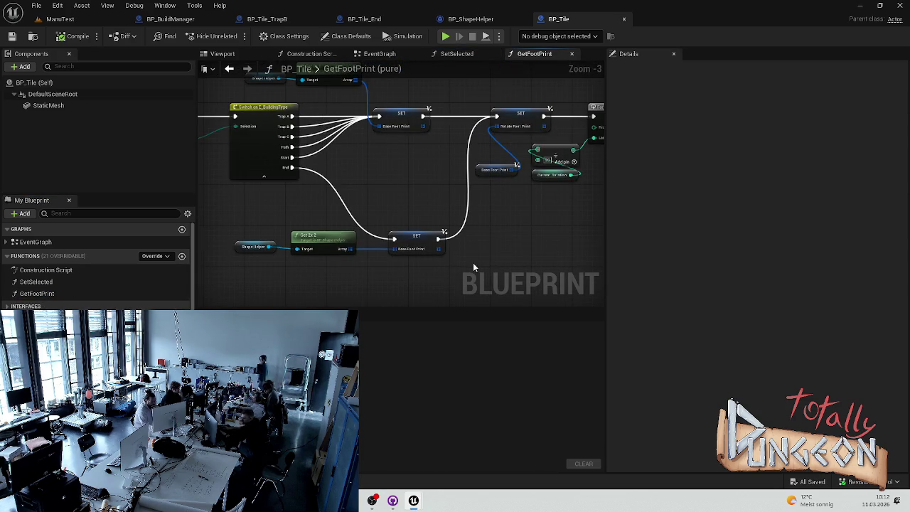
left_click_drag(508, 241, 478, 248)
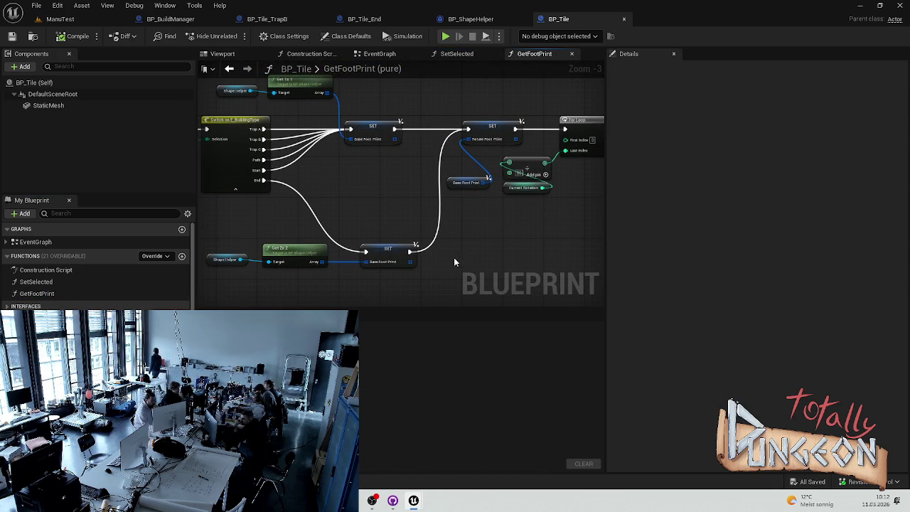
mouse_move(436, 263)
left_mouse_down()
mouse_move(324, 268)
mouse_move(337, 272)
left_mouse_up()
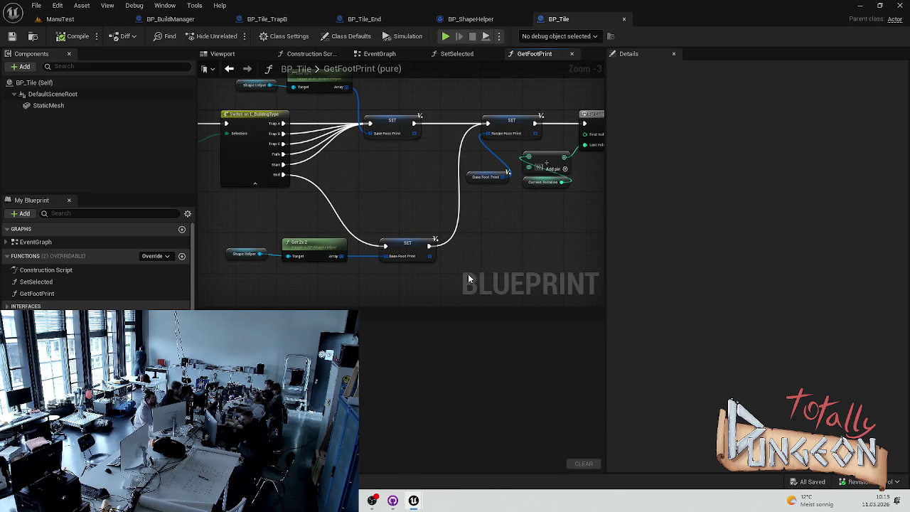
scroll(313, 280, "up", 3)
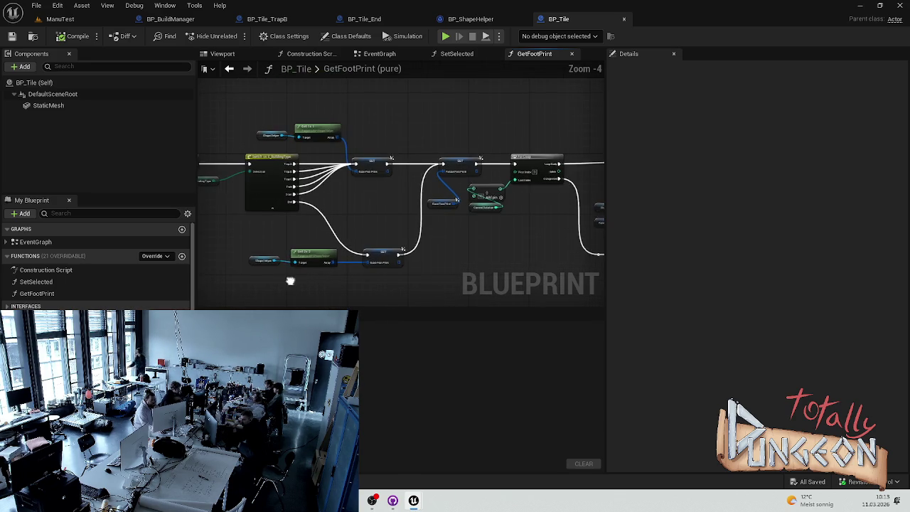
left_click_drag(597, 273, 433, 207)
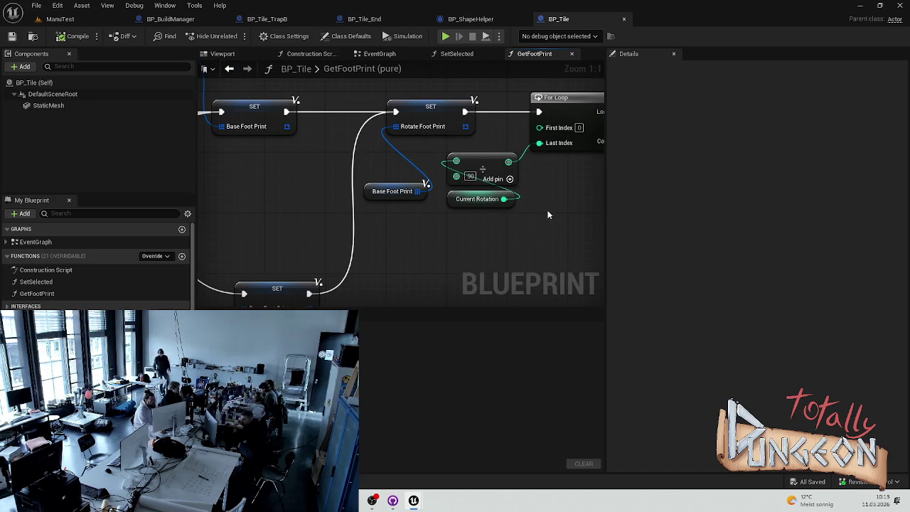
left_click_drag(542, 208, 333, 206)
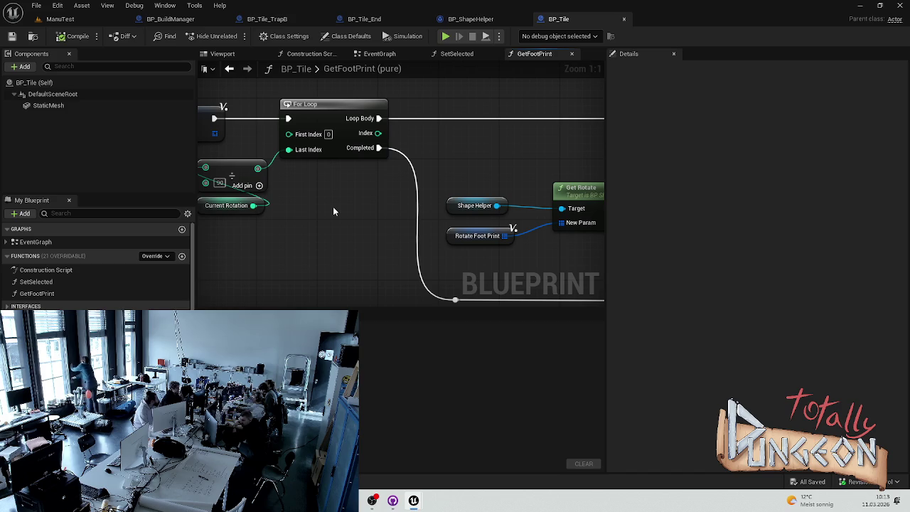
Follow GetFootPrint through Get Rotate, the Return Node and the building-type switch.
scroll(333, 206, "down", 3)
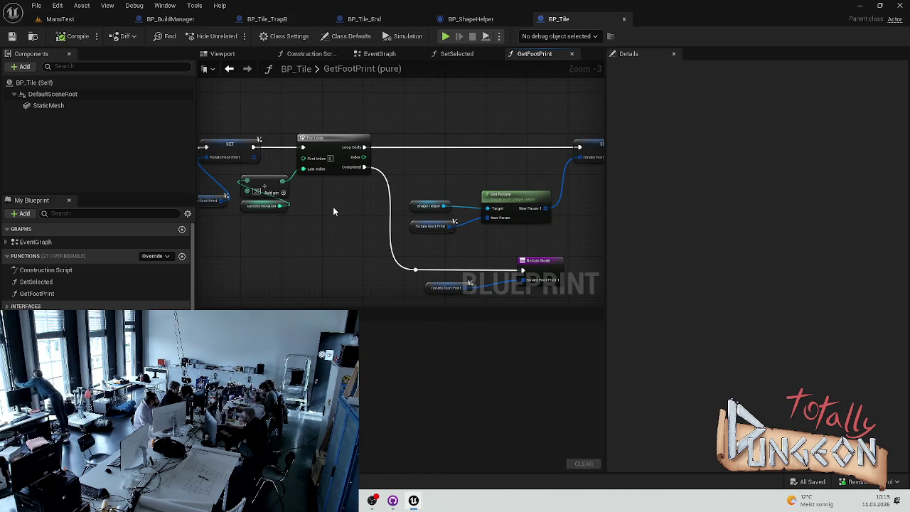
scroll(333, 207, "down", 2)
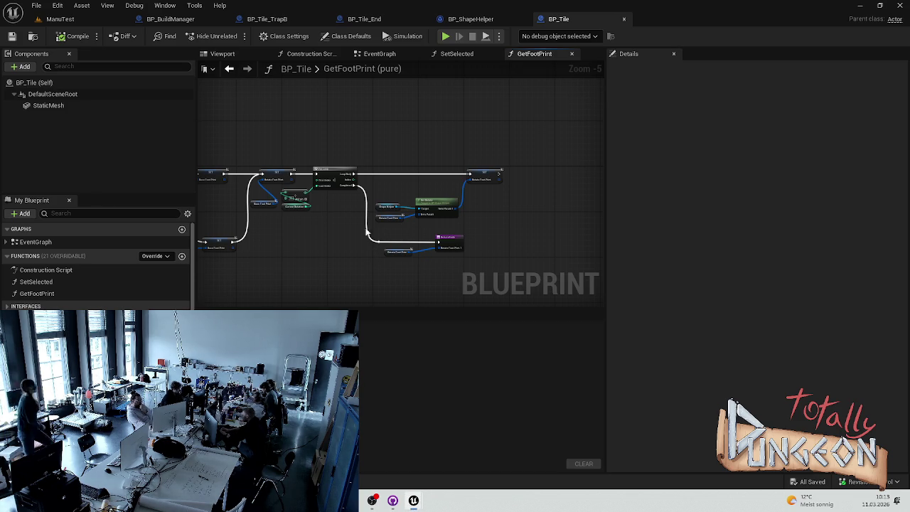
scroll(359, 234, "up", 5)
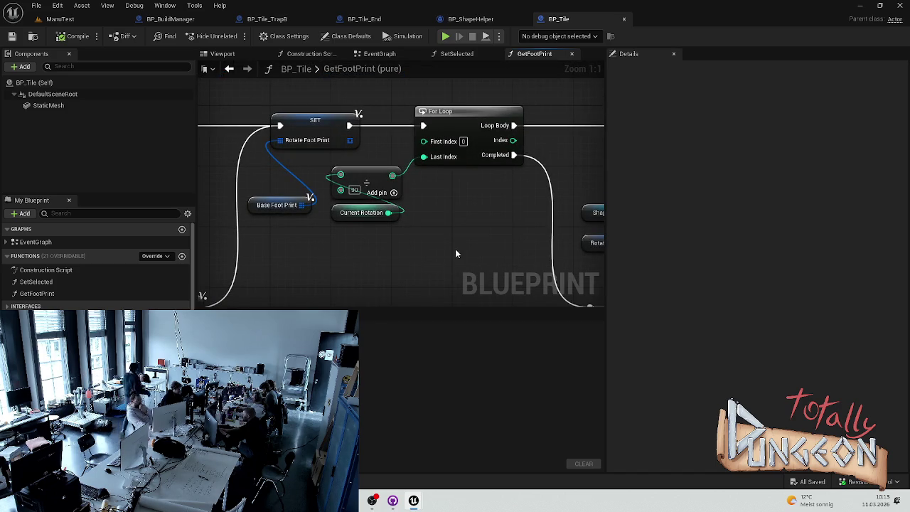
mouse_move(500, 225)
left_mouse_down()
mouse_move(598, 197)
mouse_move(299, 203)
left_mouse_up()
scroll(599, 197, "down", 1)
mouse_move(406, 213)
left_mouse_down()
mouse_move(458, 204)
mouse_move(431, 251)
mouse_move(443, 196)
left_mouse_up()
scroll(255, 149, "up", 2)
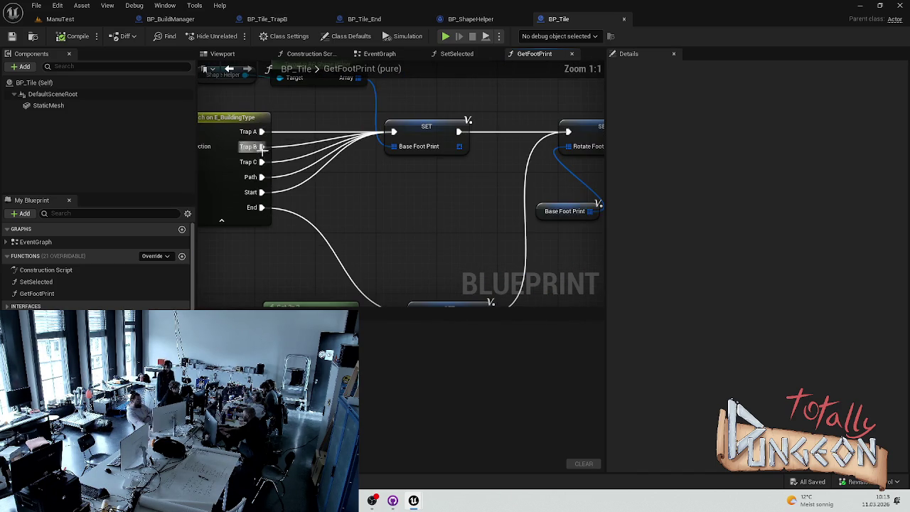
scroll(339, 250, "down", 2)
mouse_move(335, 189)
left_mouse_down()
mouse_move(372, 248)
mouse_move(382, 179)
left_mouse_up()
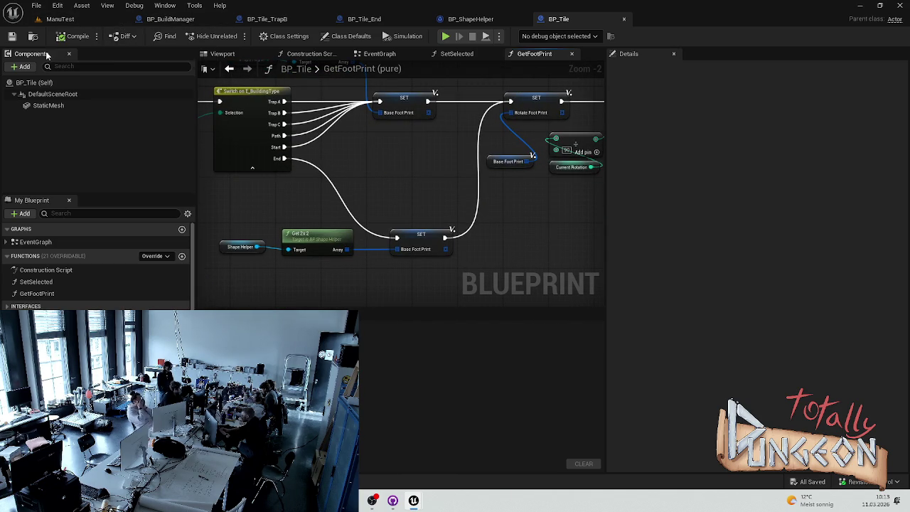
Open BP_ShapeHelper's Get 2x2 function and check its four-point footprint.
left_click(60, 18)
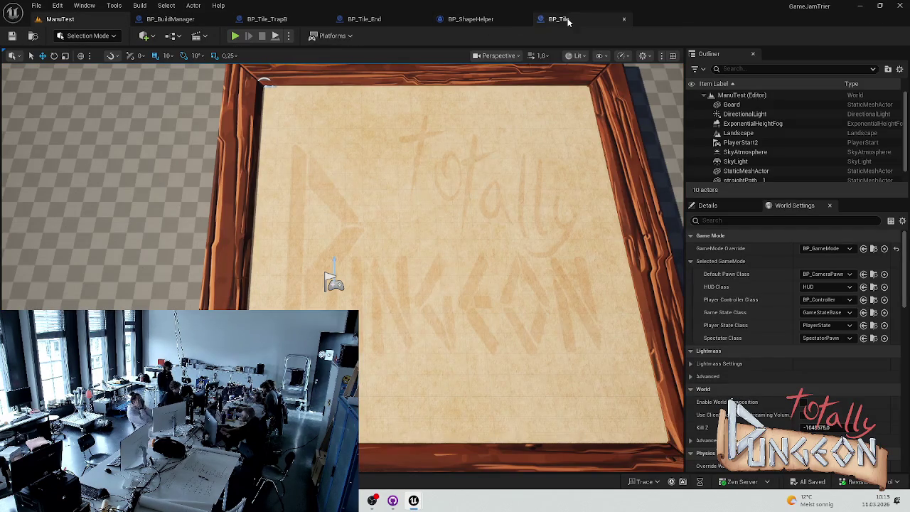
left_click(558, 19)
key("ctrl+space")
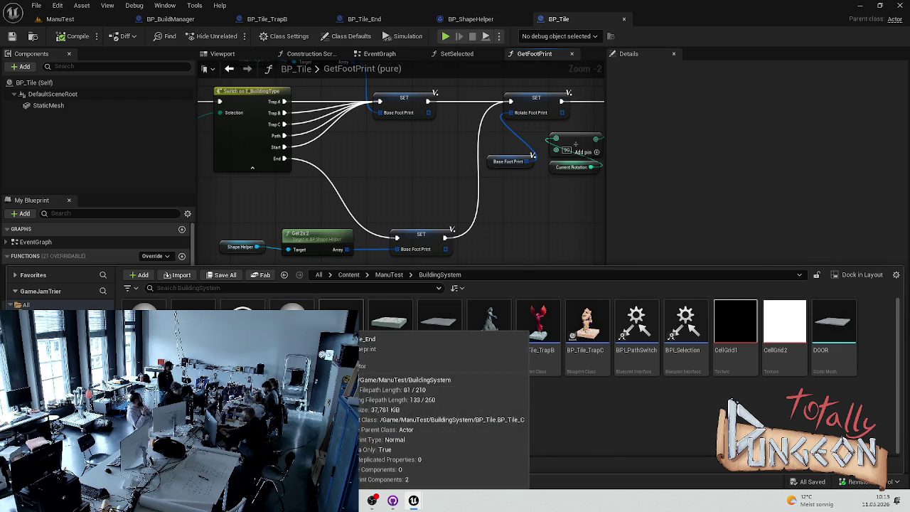
double_click(300, 235)
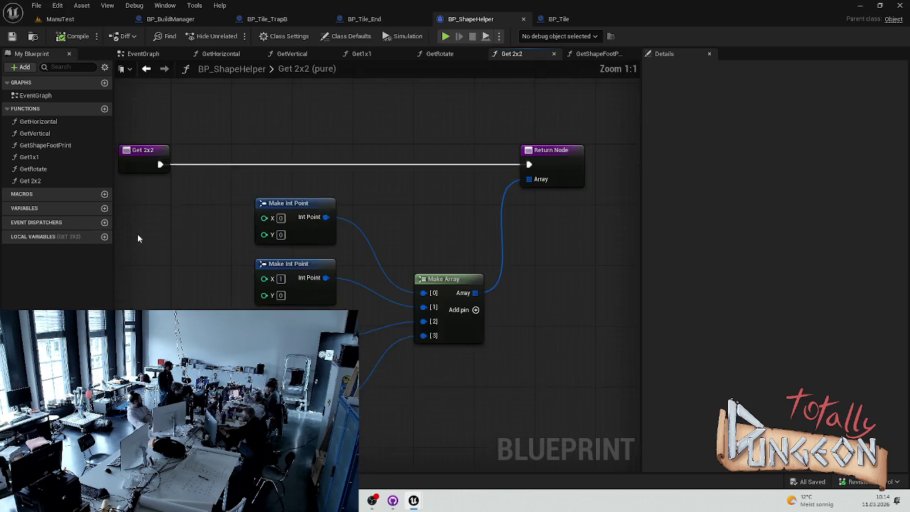
left_click(41, 181)
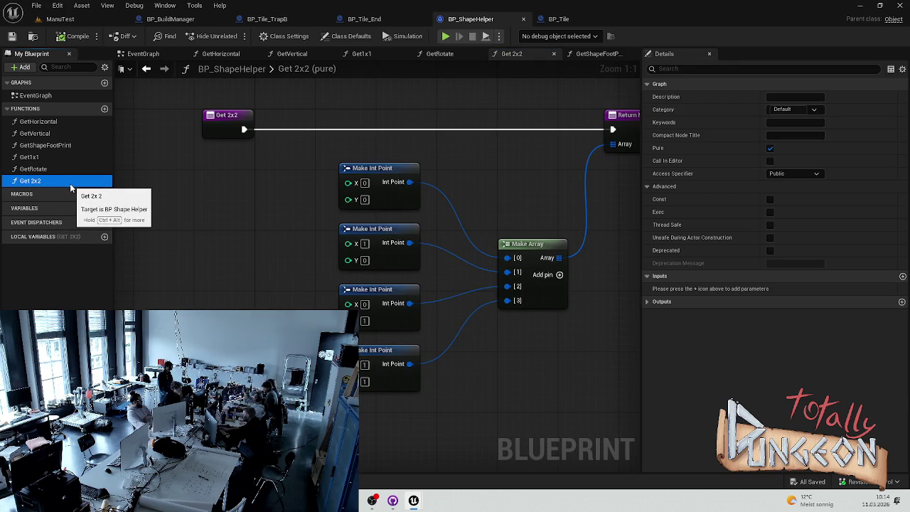
left_click(69, 184, "ctrl")
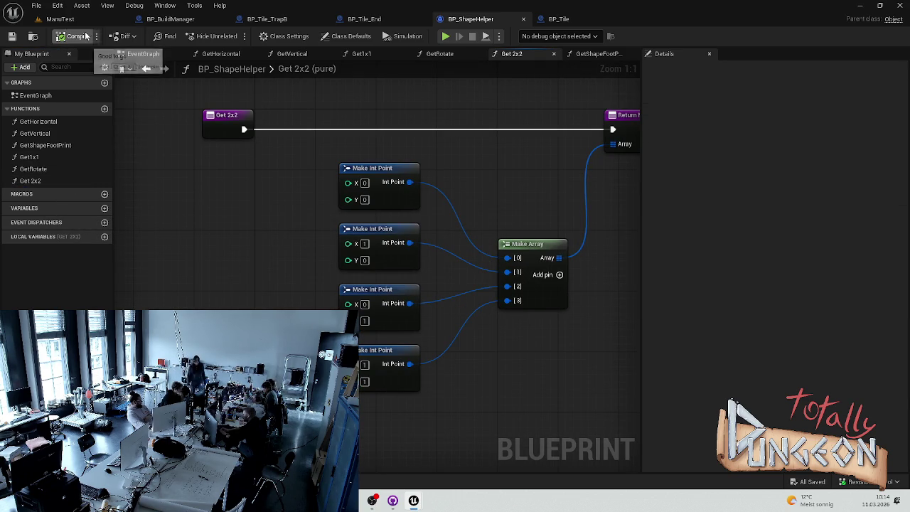
Compile BP_ShapeHelper, then bring up BP_Tile_TrapB with its phoenix mesh.
left_click(61, 20)
left_click(170, 19)
left_click(256, 19)
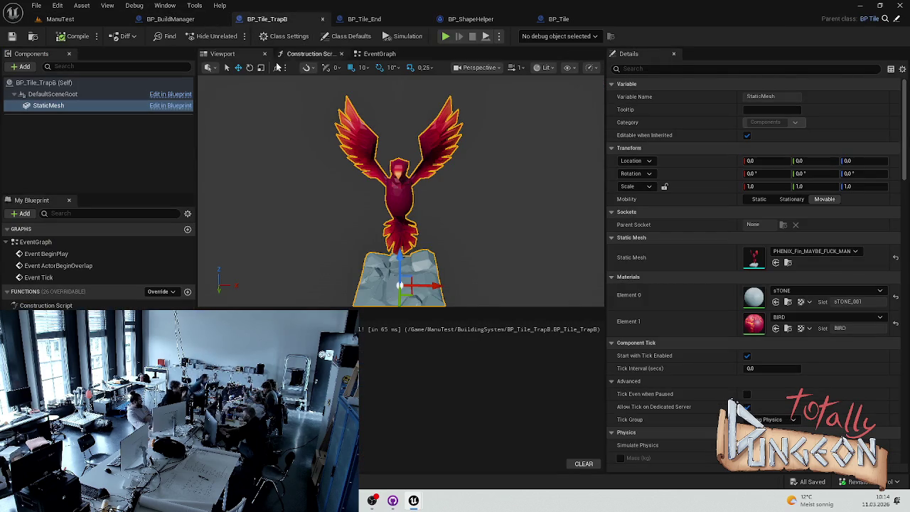
Switch from BP_BuildManager to the ManuTest level on the way to the HUD widget.
left_click(170, 20)
left_click(52, 22)
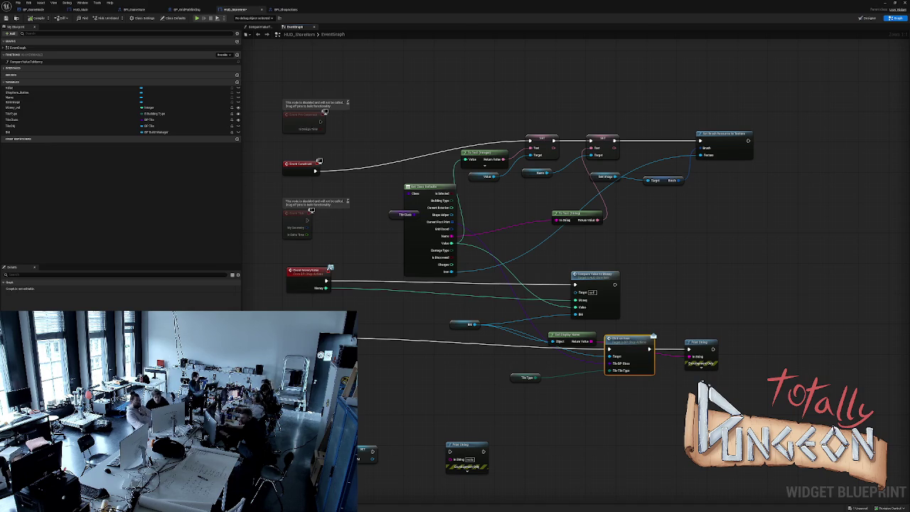
Open CompareValueToMoney and align its entry node and lower Tile Disabled node neatly.
left_click(590, 275)
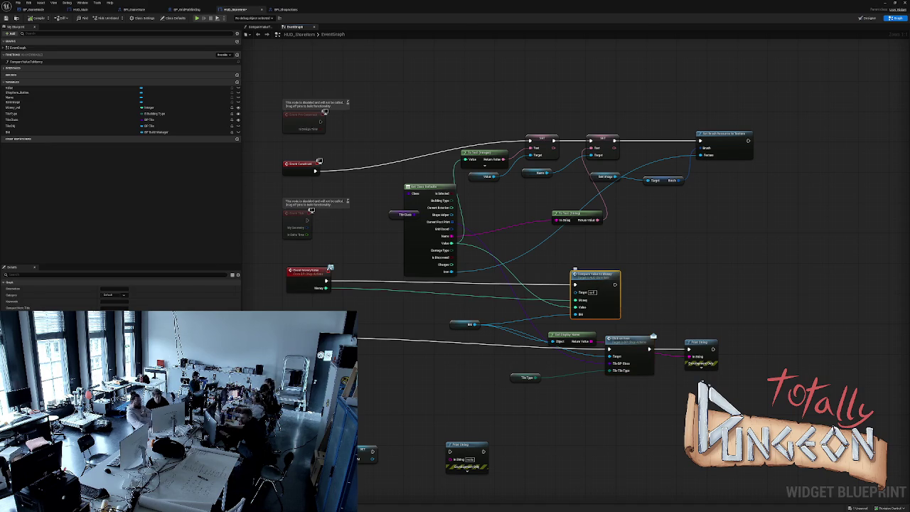
double_click(590, 276)
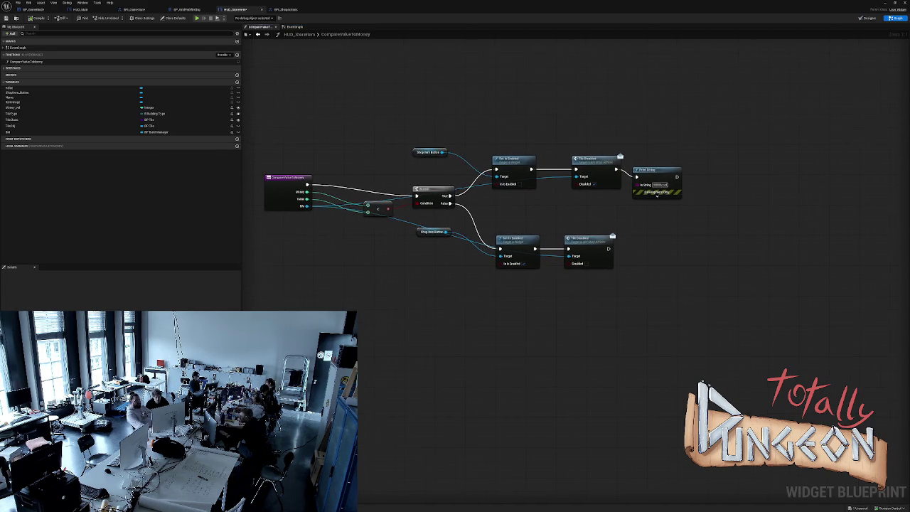
left_click(589, 250)
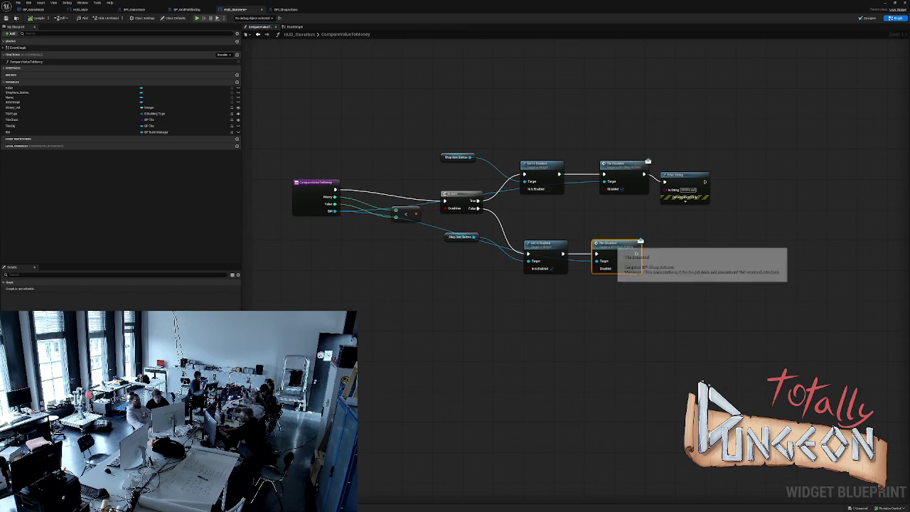
left_click_drag(615, 244, 630, 244)
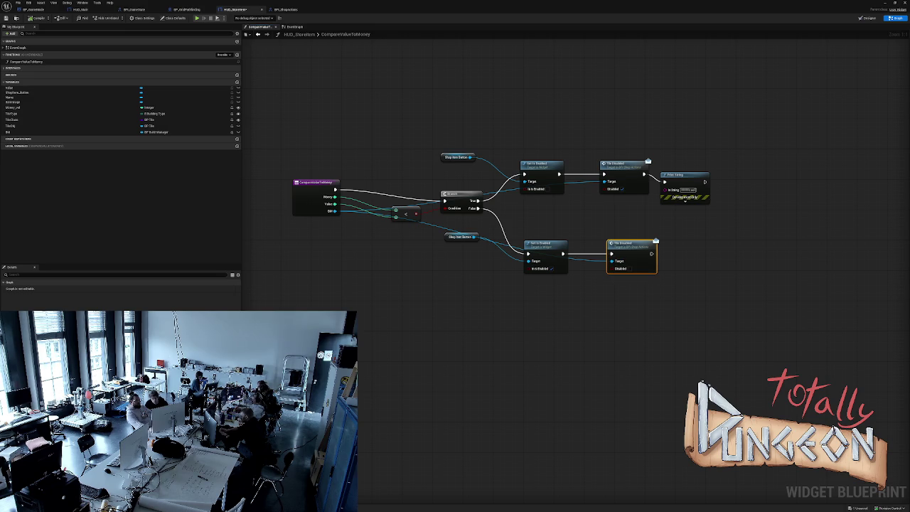
mouse_move(313, 183)
left_mouse_down()
mouse_move(309, 347)
mouse_move(455, 399)
left_mouse_up()
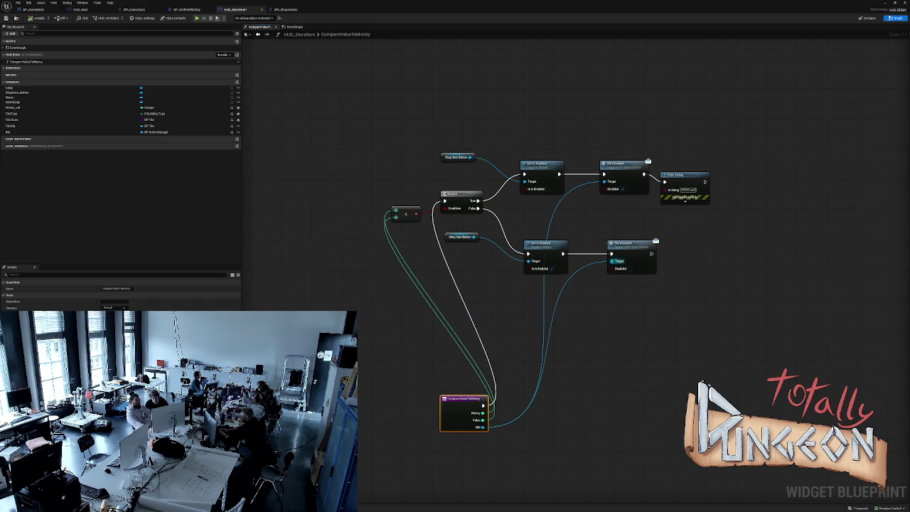
mouse_move(455, 399)
left_mouse_down()
mouse_move(278, 151)
mouse_move(332, 194)
mouse_move(326, 202)
left_mouse_up()
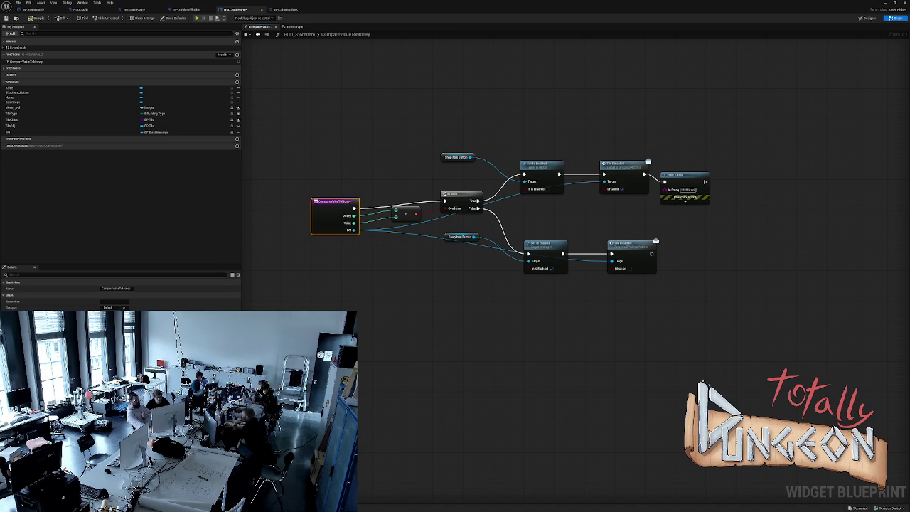
left_click(623, 170)
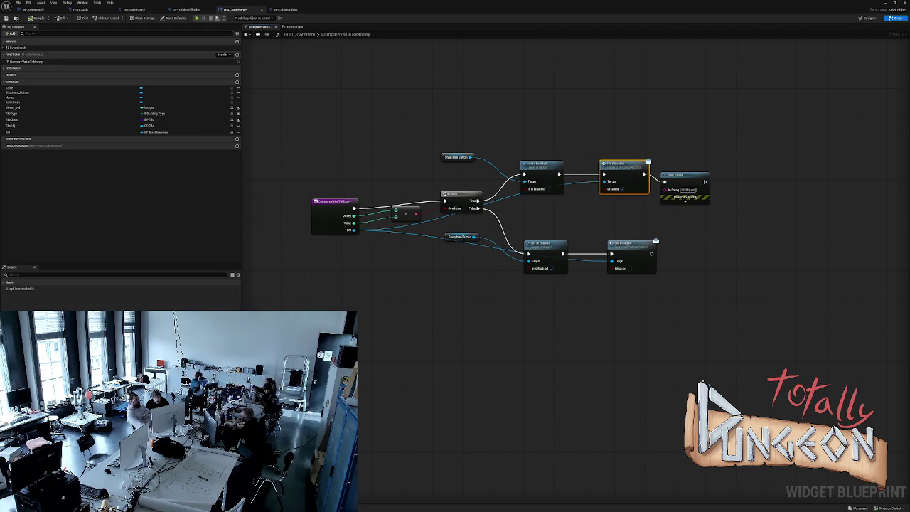
left_click(294, 27)
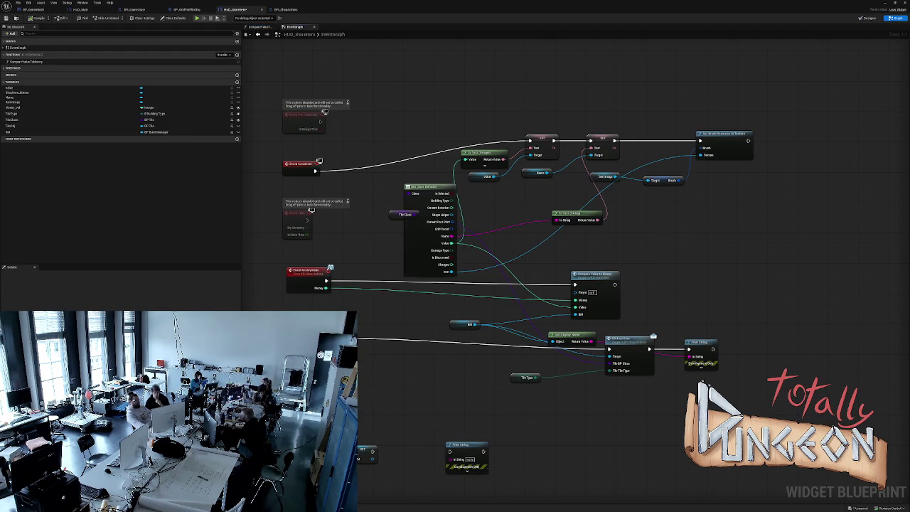
Tidy the store item's Tile Class, Compare Value to Money and Class Defaults nodes, then view HUD_Main's Event UpdateMoney.
left_click_drag(404, 214, 367, 219)
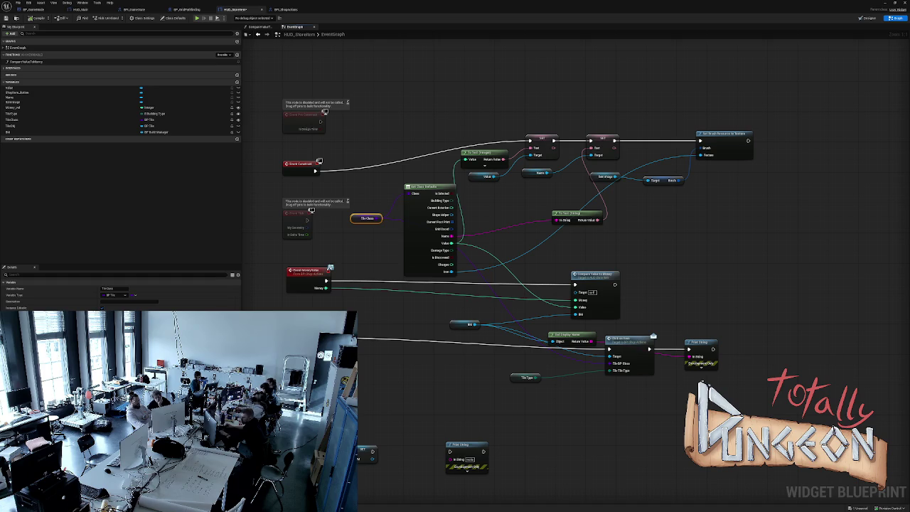
left_click(307, 274)
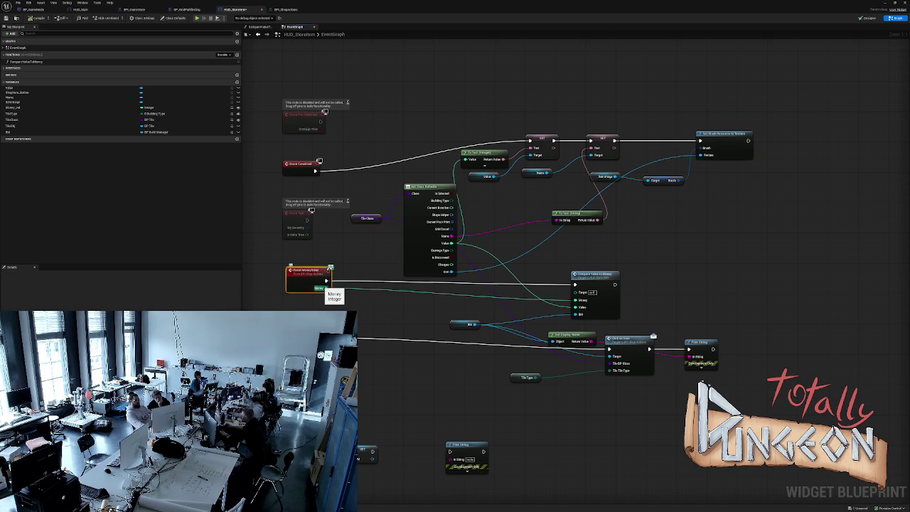
left_click_drag(594, 275, 599, 270)
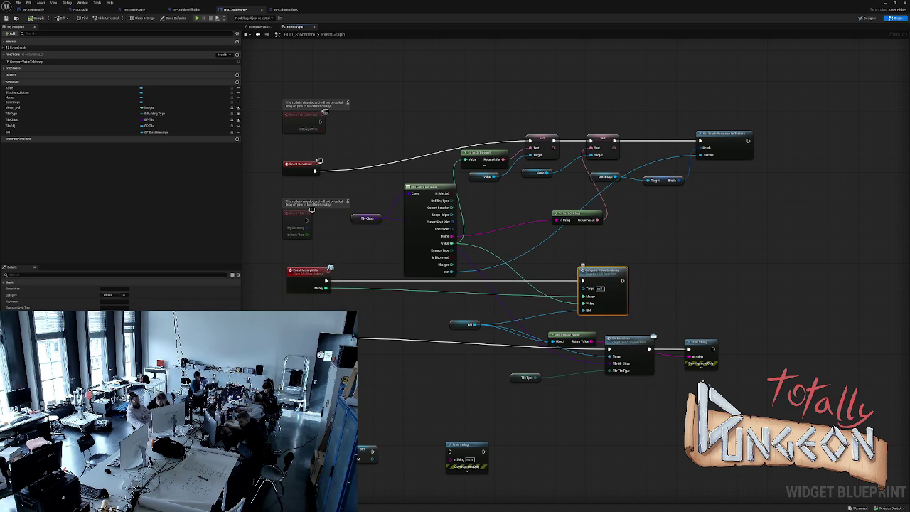
left_click_drag(409, 183, 404, 183)
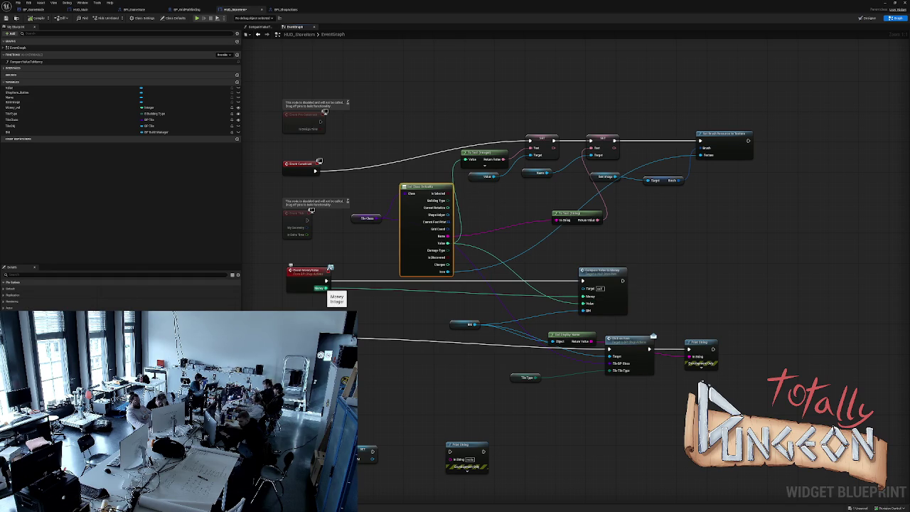
left_click(80, 10)
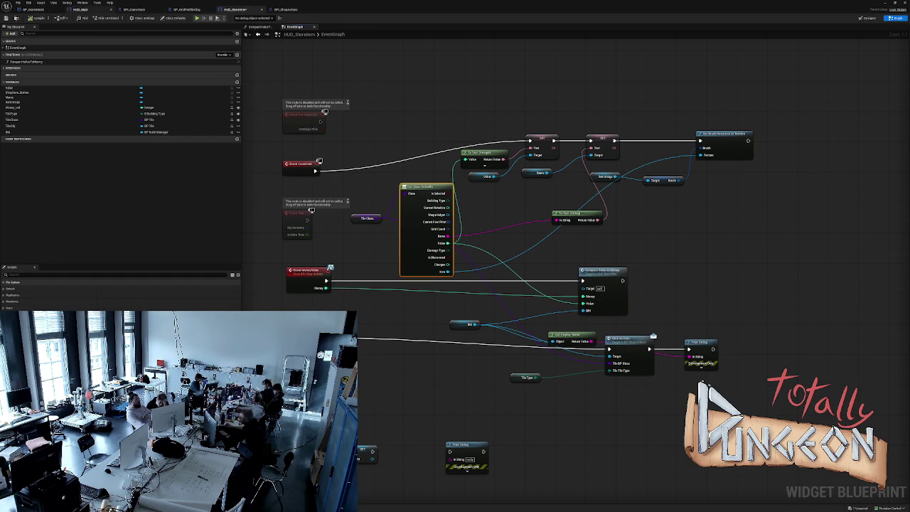
mouse_move(313, 189)
left_mouse_down()
mouse_move(328, 244)
mouse_move(293, 388)
mouse_move(274, 388)
left_mouse_up()
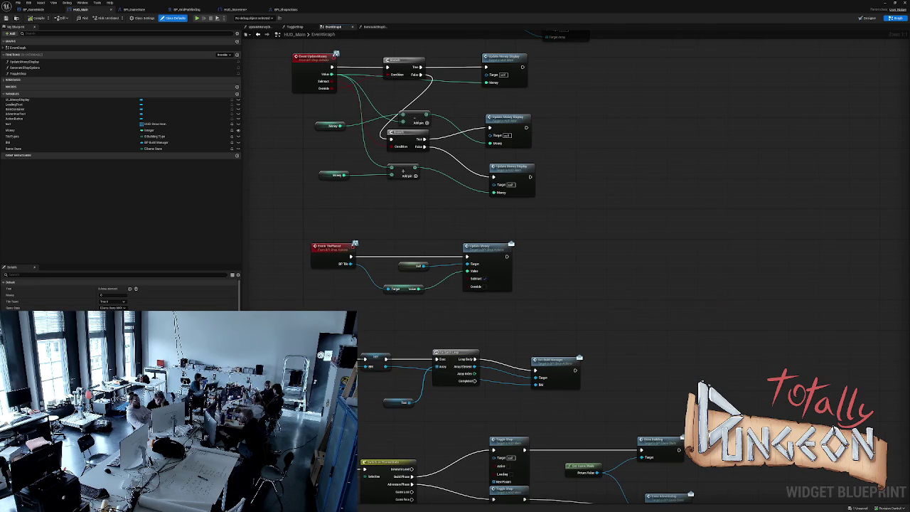
Inspect HUD_Main's Update Money Display function graph, then go back to the HUD_StoreItem blueprint.
left_click_drag(418, 164, 393, 256)
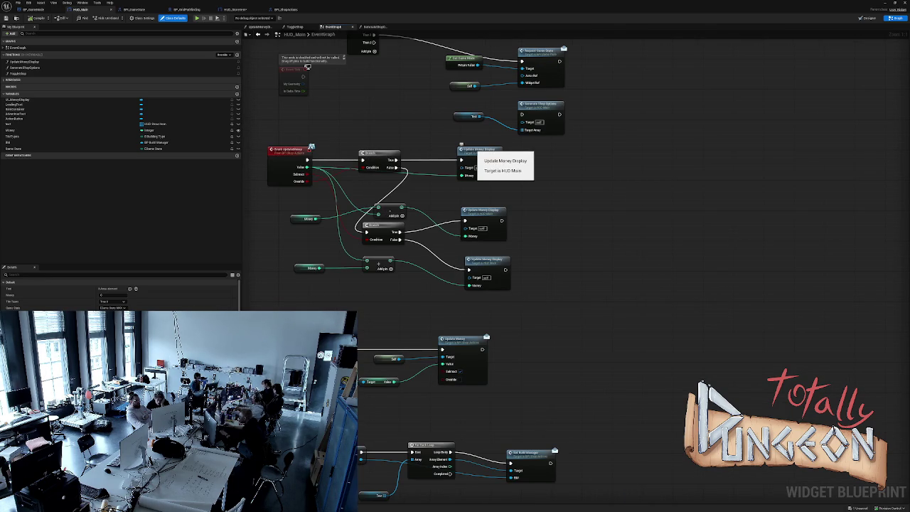
double_click(478, 150)
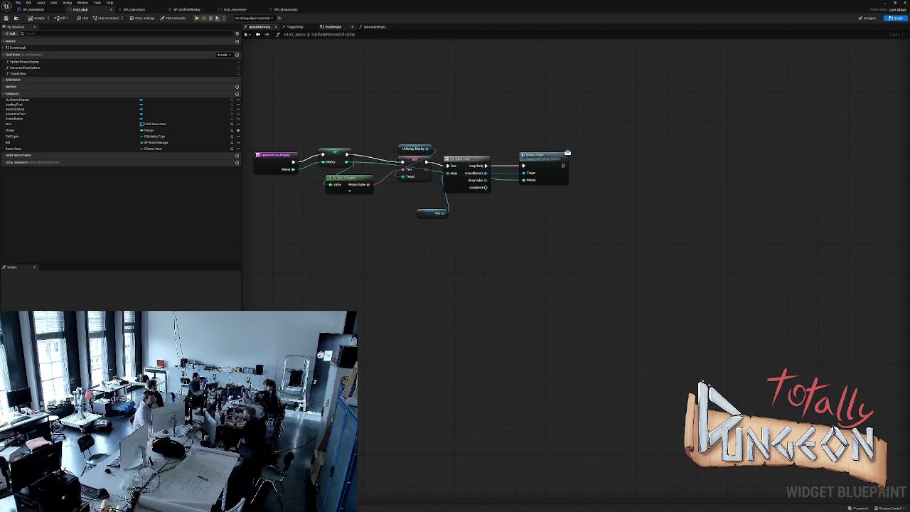
left_click(333, 26)
mouse_move(567, 306)
left_mouse_down()
mouse_move(583, 252)
mouse_move(614, 209)
left_mouse_up()
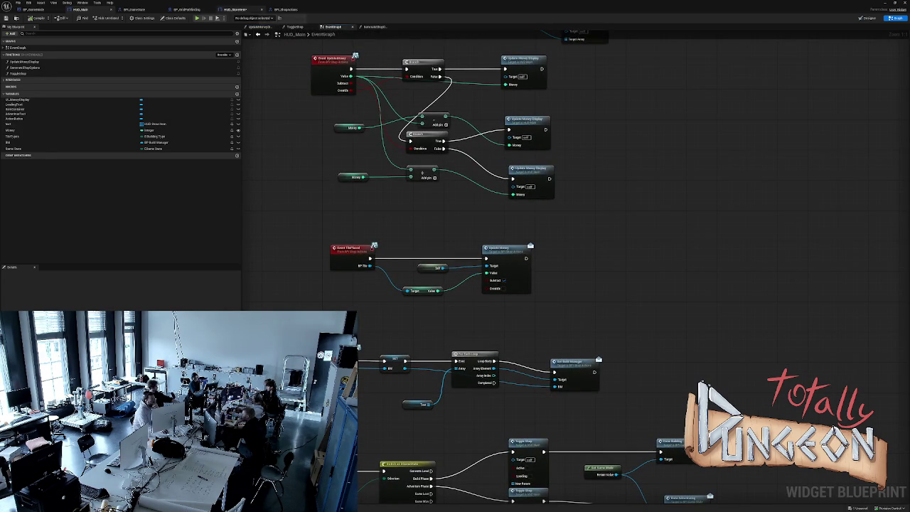
left_click(234, 9)
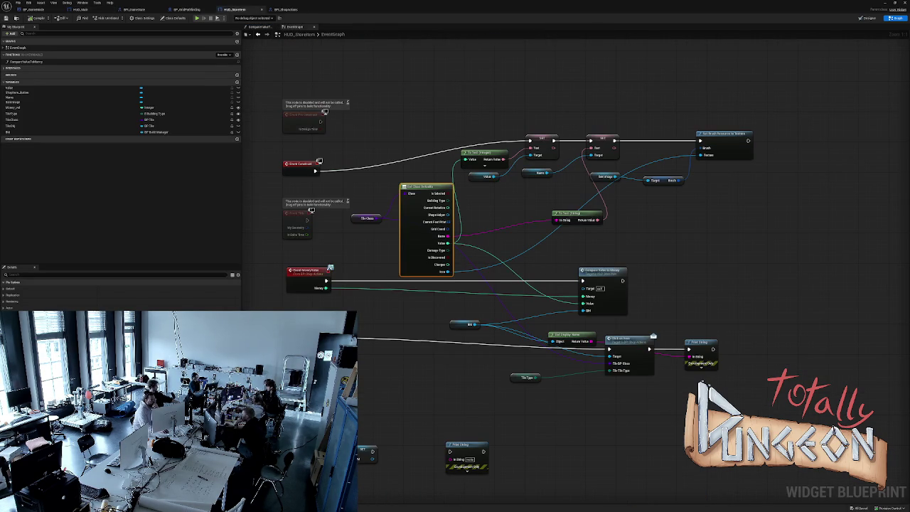
Open the Compare Value To Money function, reposition its Print String node, and bring up the Content Drawer.
left_click_drag(397, 139, 400, 115)
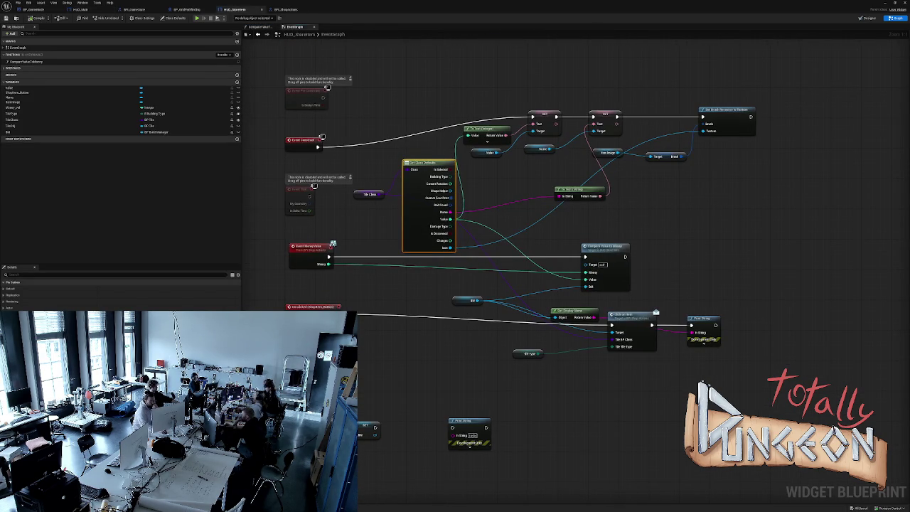
double_click(603, 249)
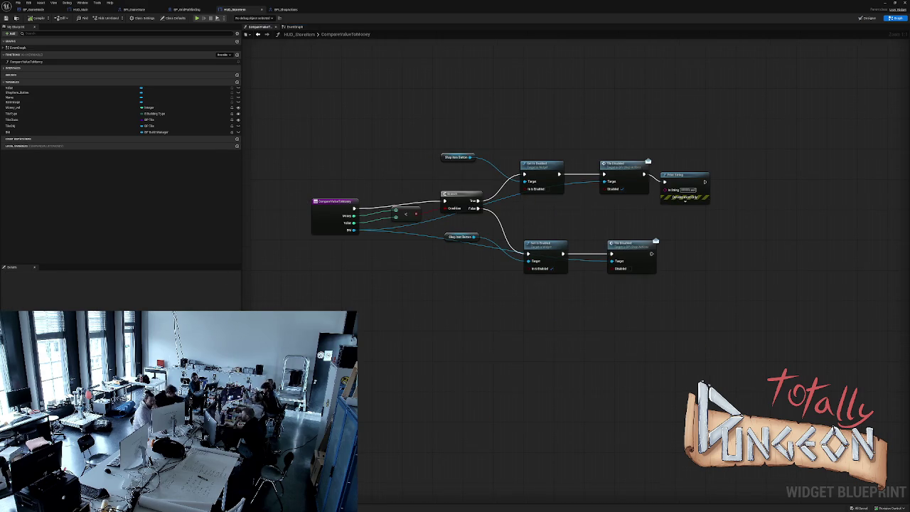
left_click(705, 180)
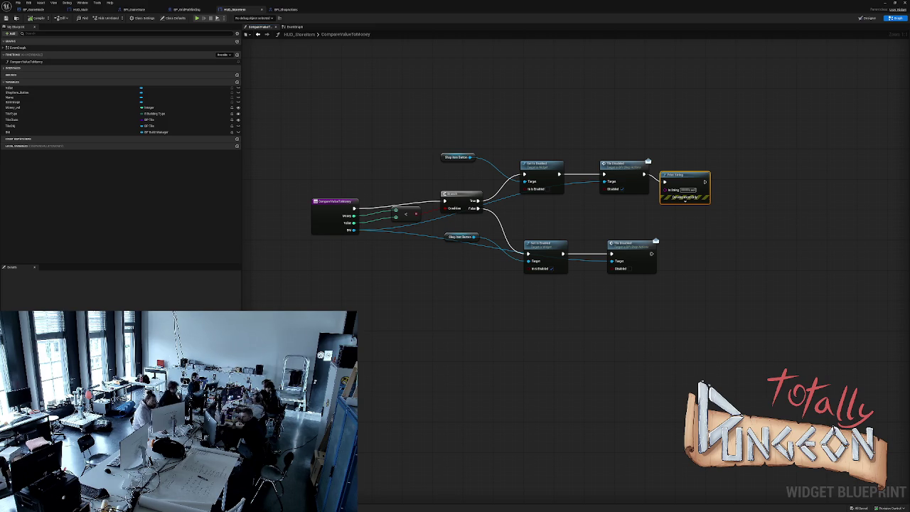
left_click_drag(677, 190, 681, 182)
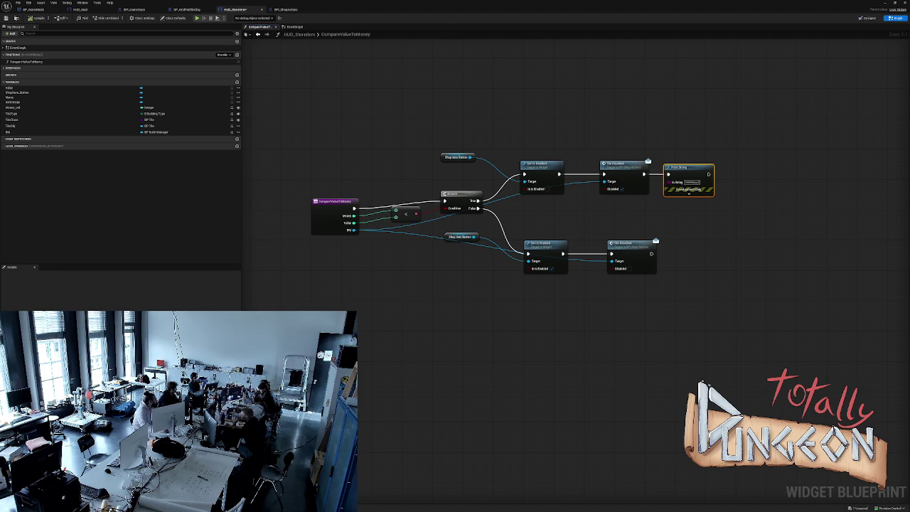
key("ctrl+space")
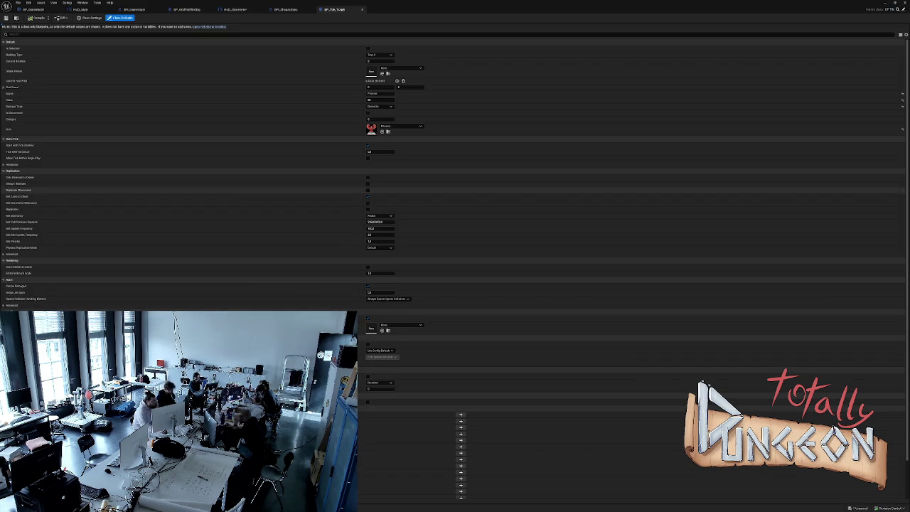
Edit BP_Tile_TrapB's Value, recompile with F7, and close the tile Blueprint.
left_click(370, 100)
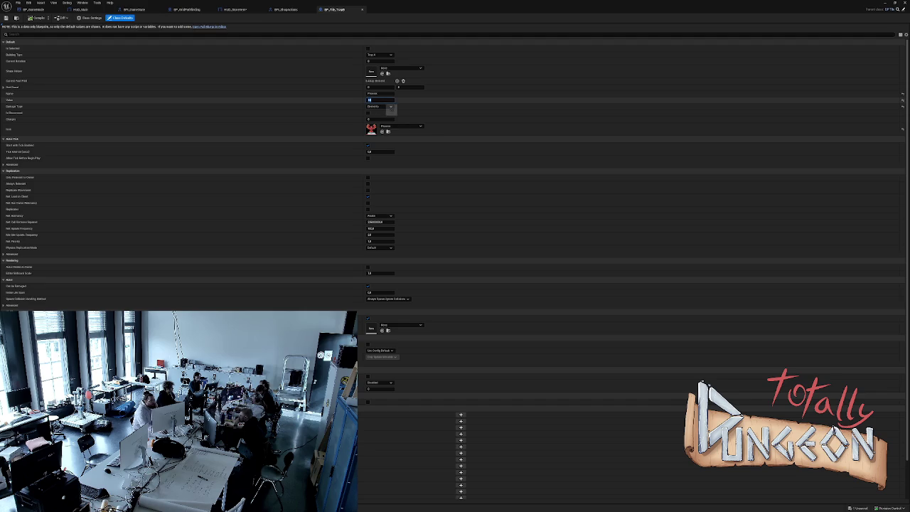
key("Return")
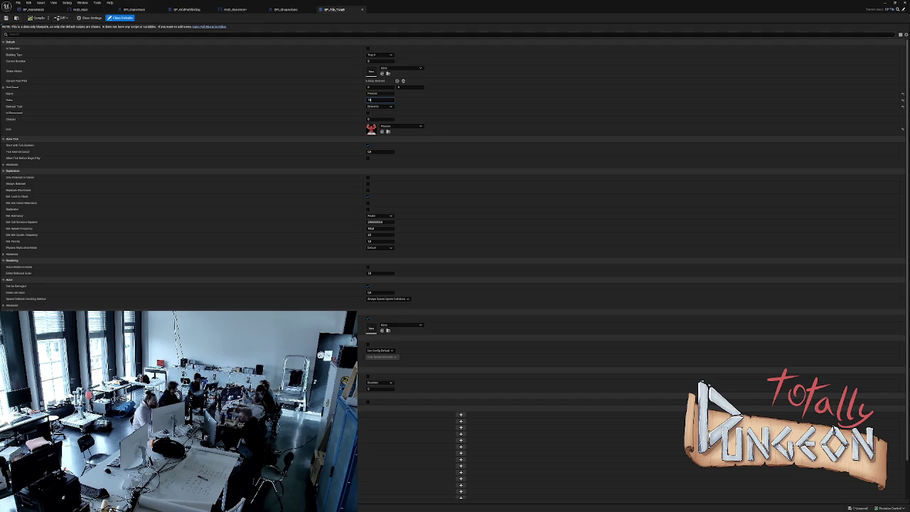
key("F7")
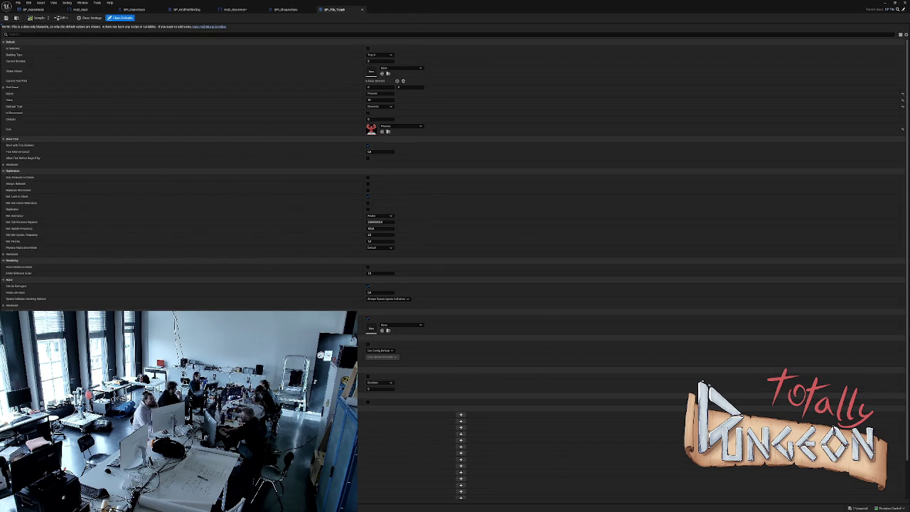
key("ctrl+w")
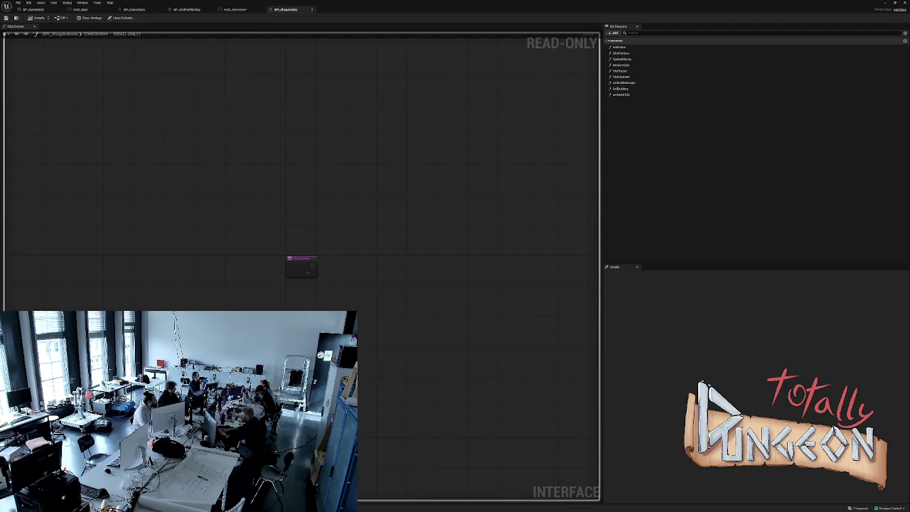
Launch a Play-In-Editor session (Alt+P) to playtest the board game.
key("alt+p")
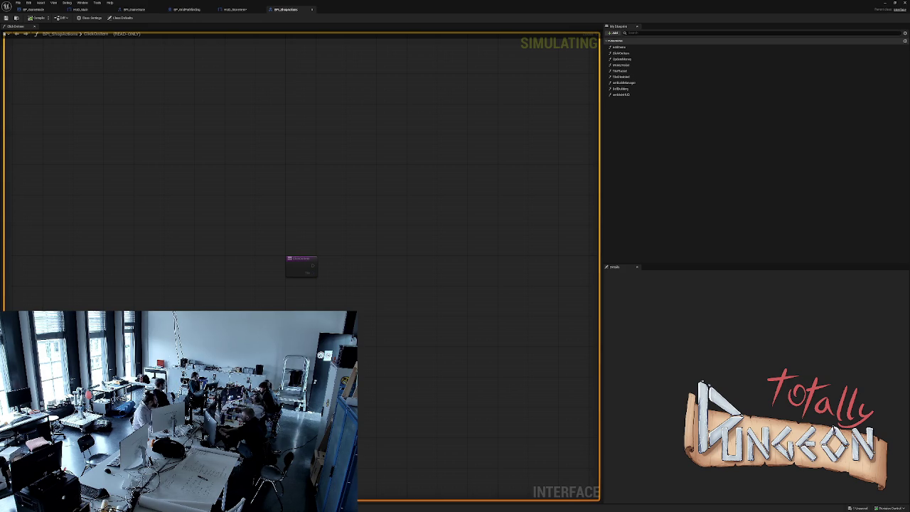
Finish the playtest and exit Play-In-Editor with Escape.
key("Escape")
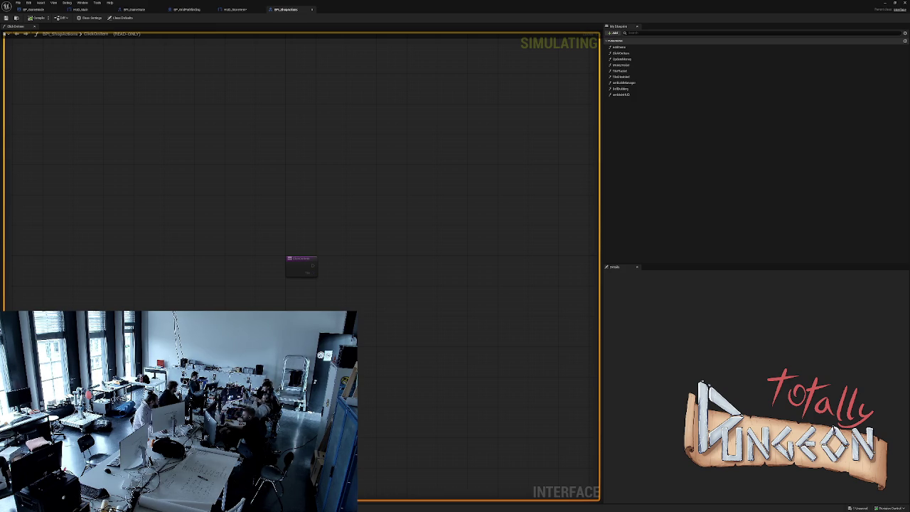
key("Escape")
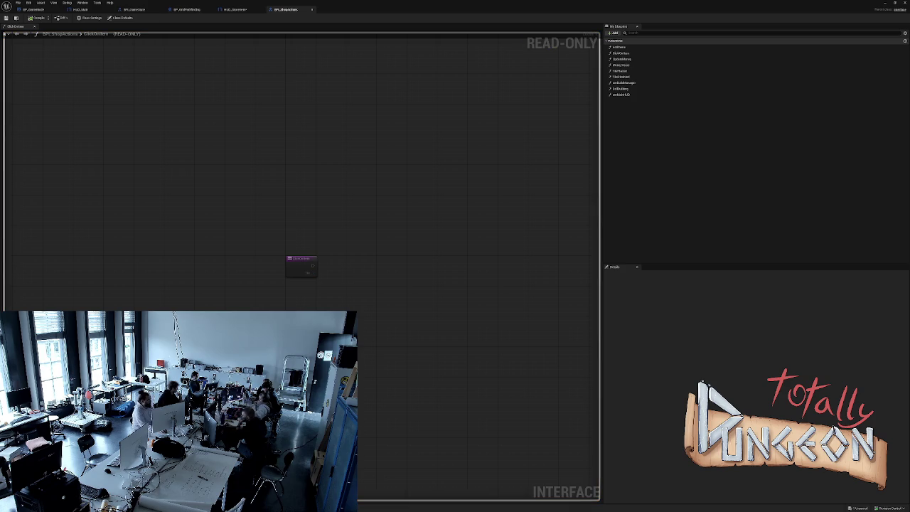
Look over the game mode, game state and store item comparison blueprints.
left_click(34, 10)
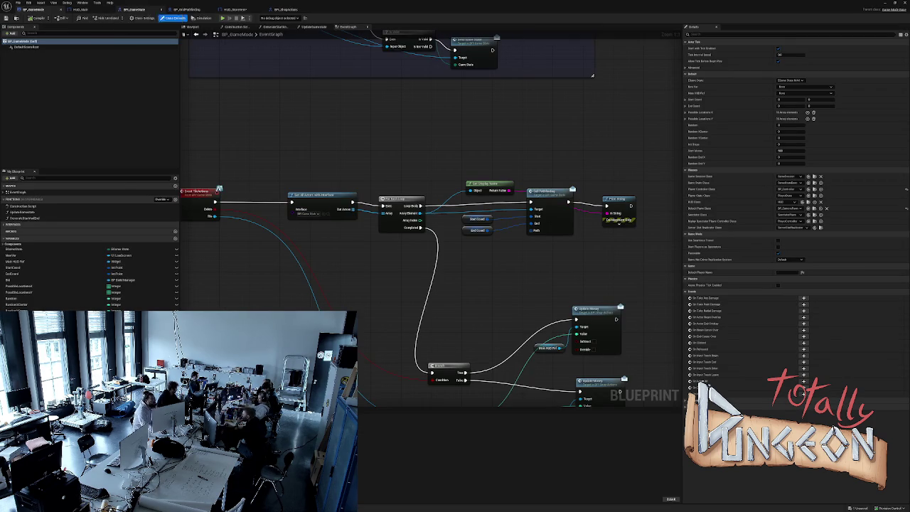
left_click(134, 9)
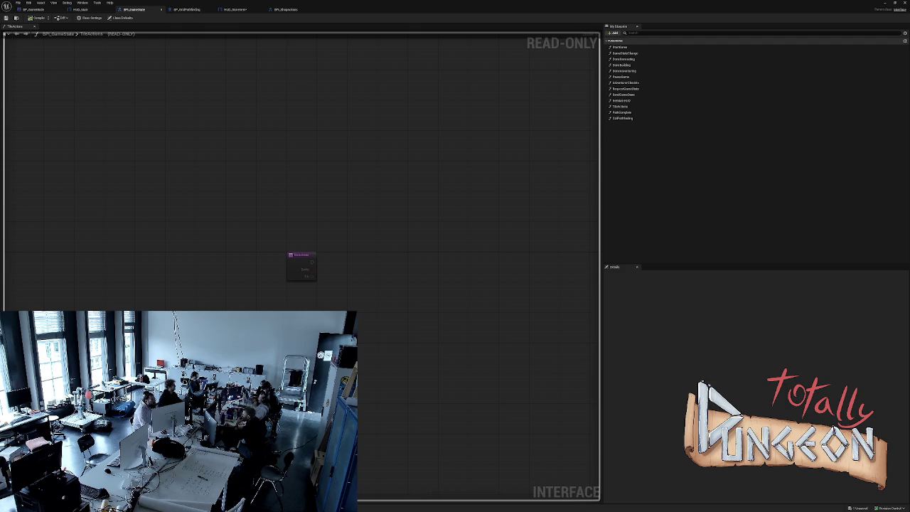
left_click(235, 9)
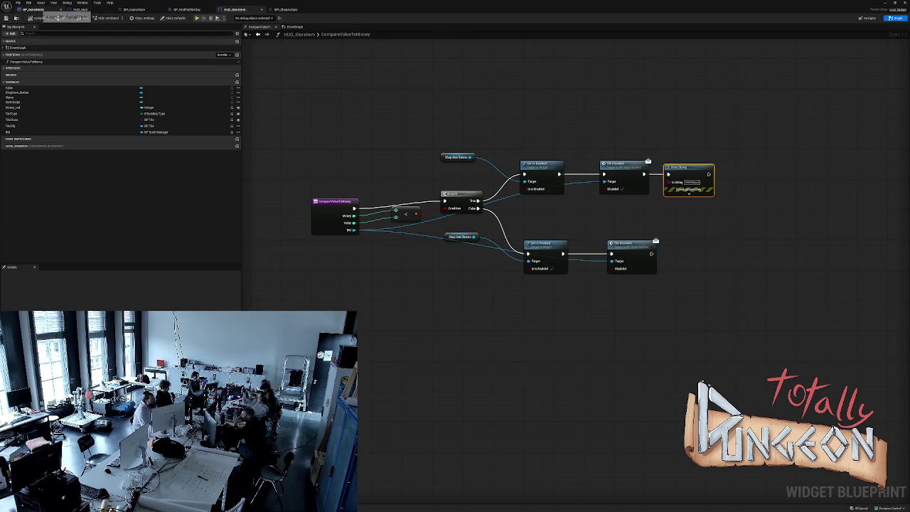
Confirm BP_GameMode's Start Money is 500, then open BP_Tile_TrapB's class defaults.
left_click(32, 10)
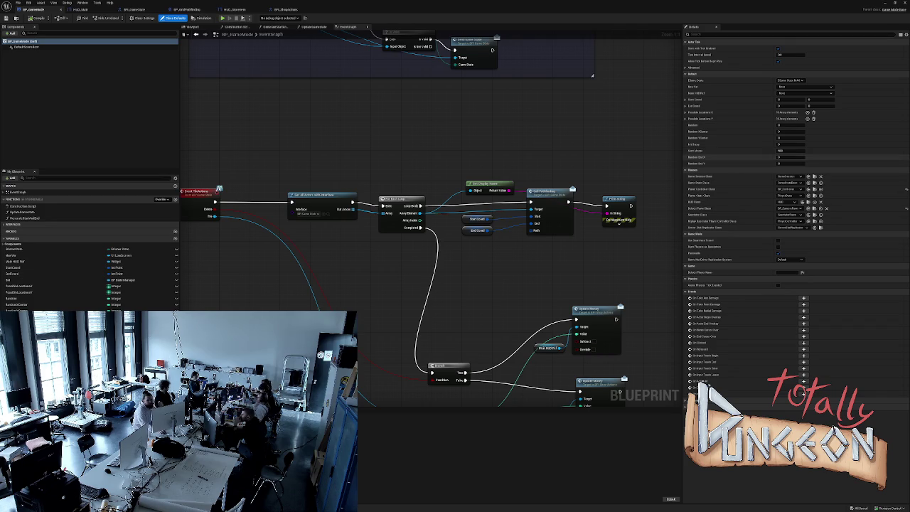
right_click(788, 152)
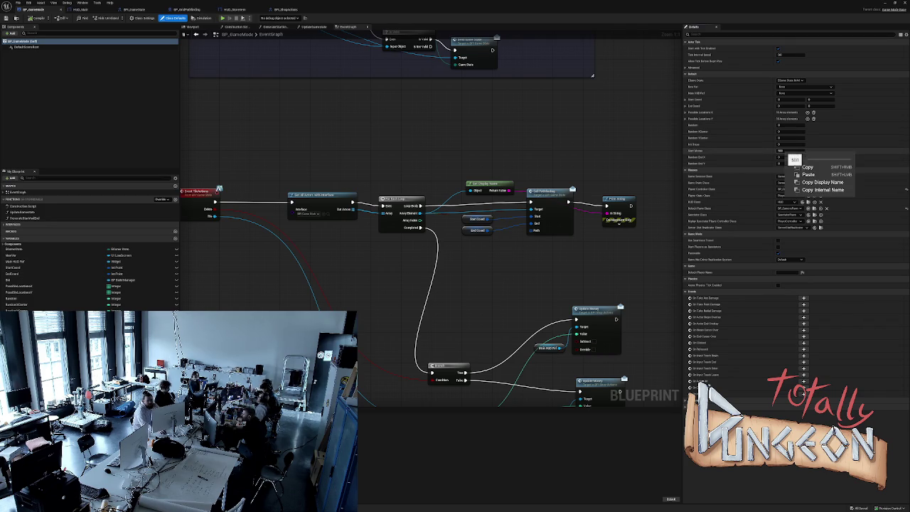
left_click(754, 151)
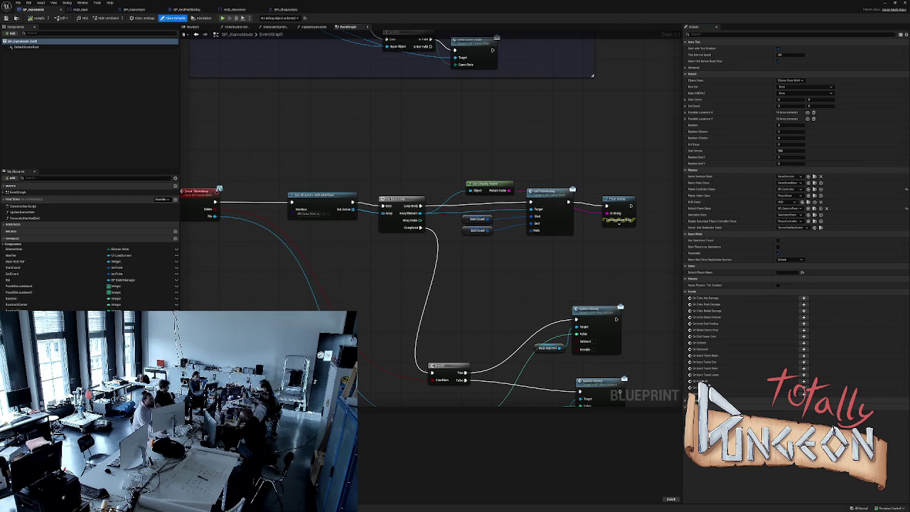
key("ctrl+space")
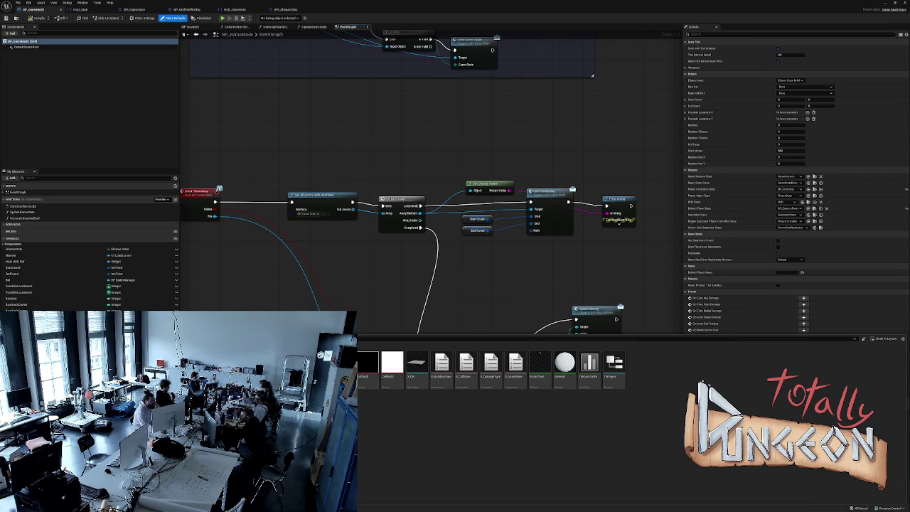
double_click(367, 363)
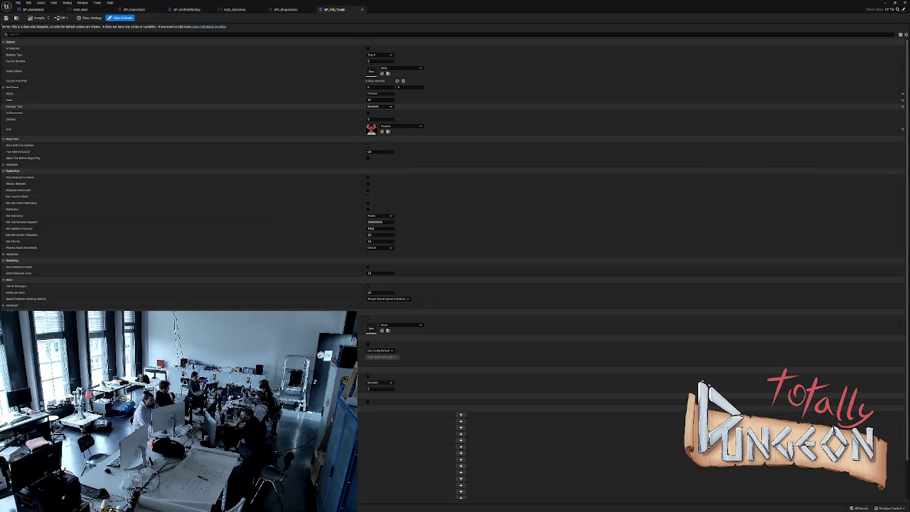
Change BP_Tile_TrapB's Value from 10 to 100 and close its editor.
left_click(384, 100)
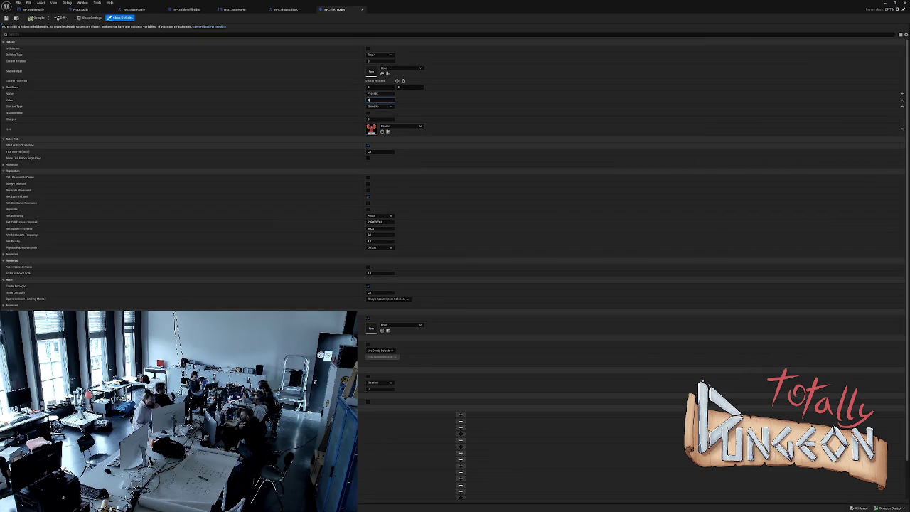
type("100")
key("Return")
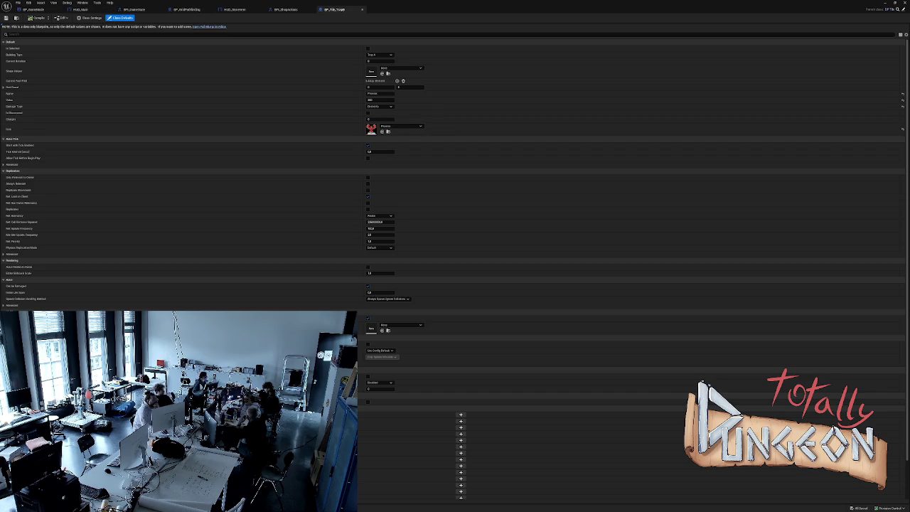
left_click(362, 10)
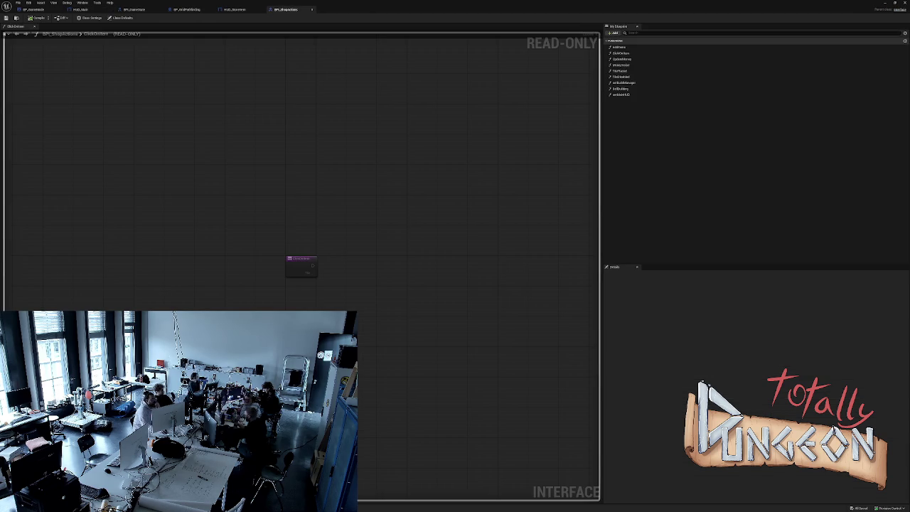
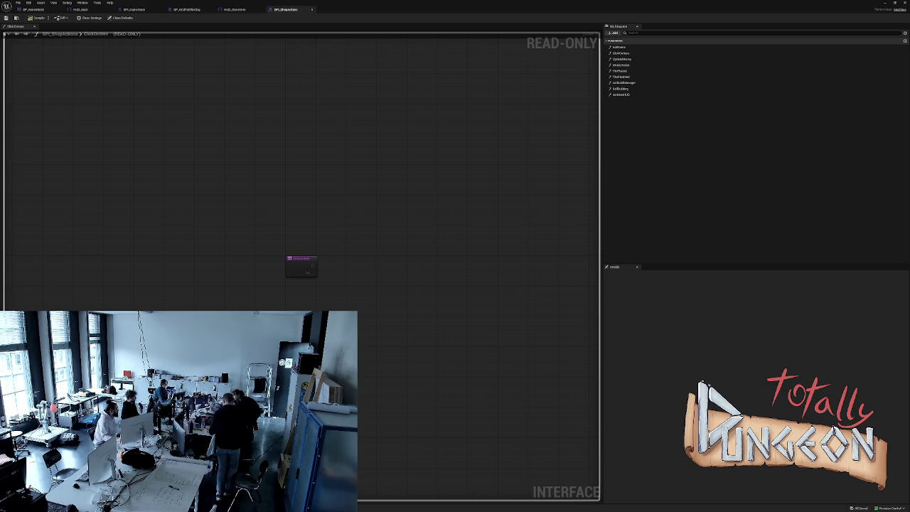
Switch to the File Explorer window showing the Videos folder, over the Unreal editor.
key("alt+Tab")
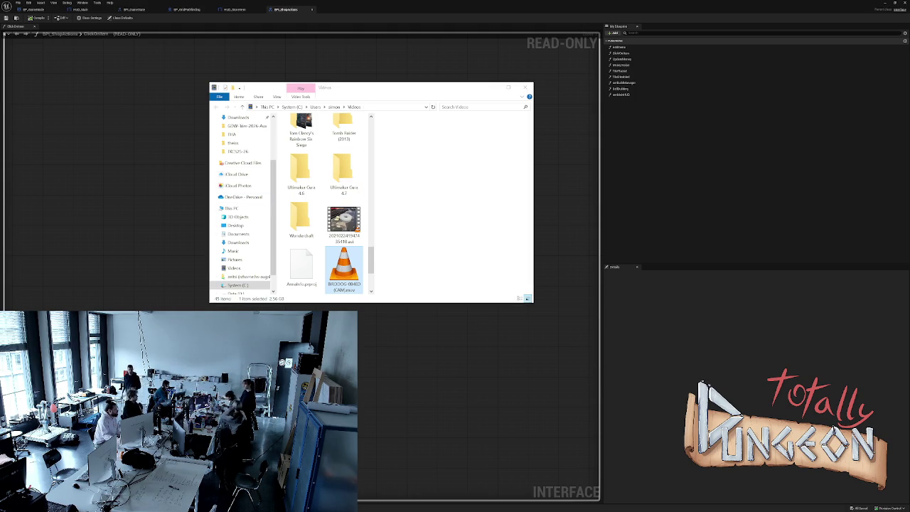
Play the selected camera recording .mov file from the Videos folder in VLC.
key("Return")
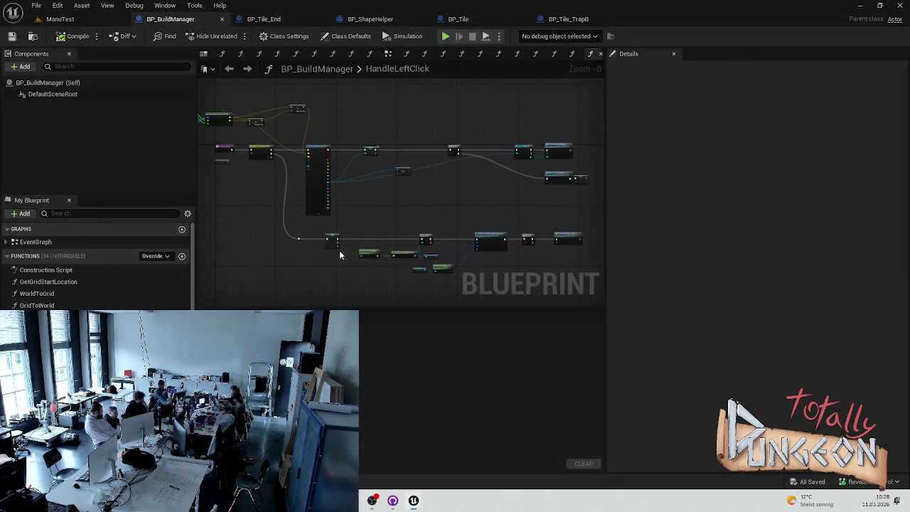
scroll(409, 271, "down", 2)
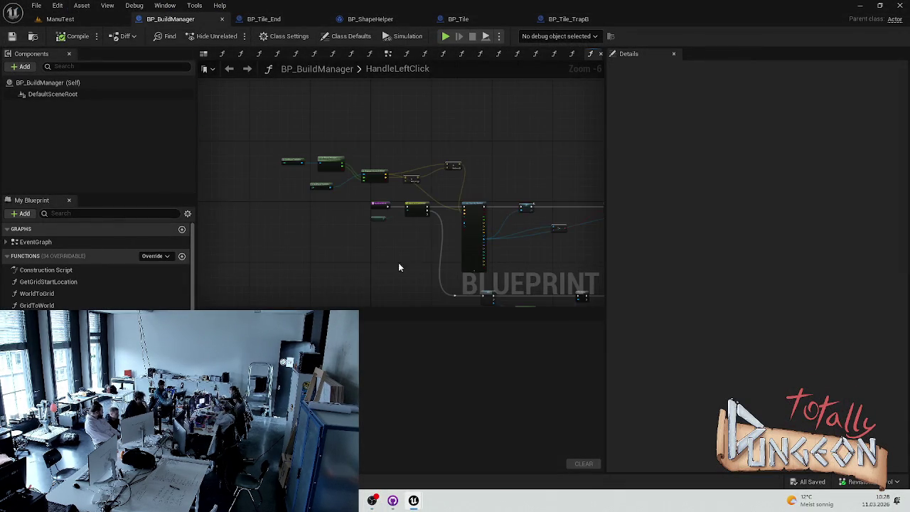
scroll(409, 271, "up", 2)
scroll(304, 222, "up", 1)
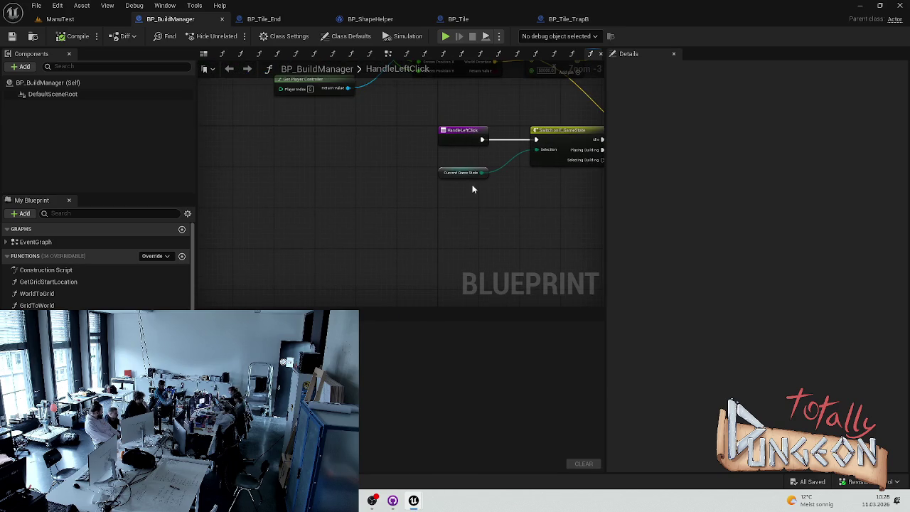
scroll(457, 186, "up", 3)
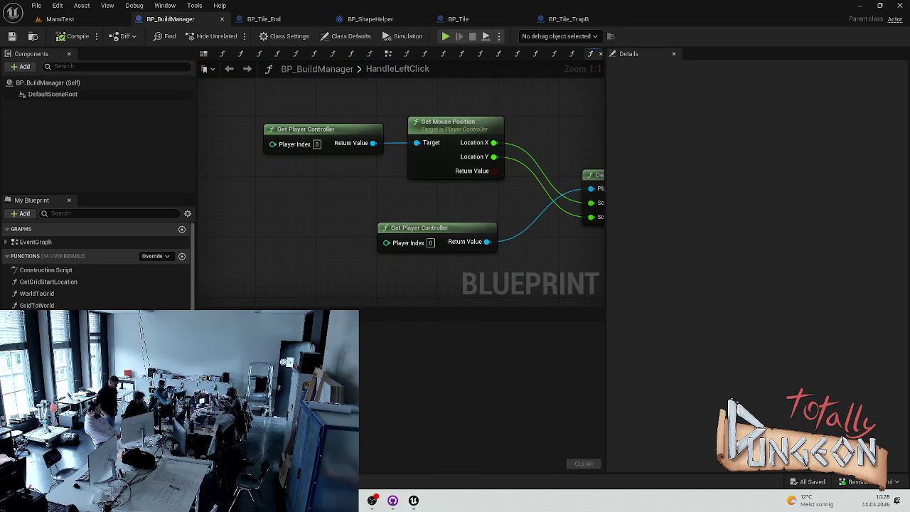
left_click_drag(401, 198, 243, 170)
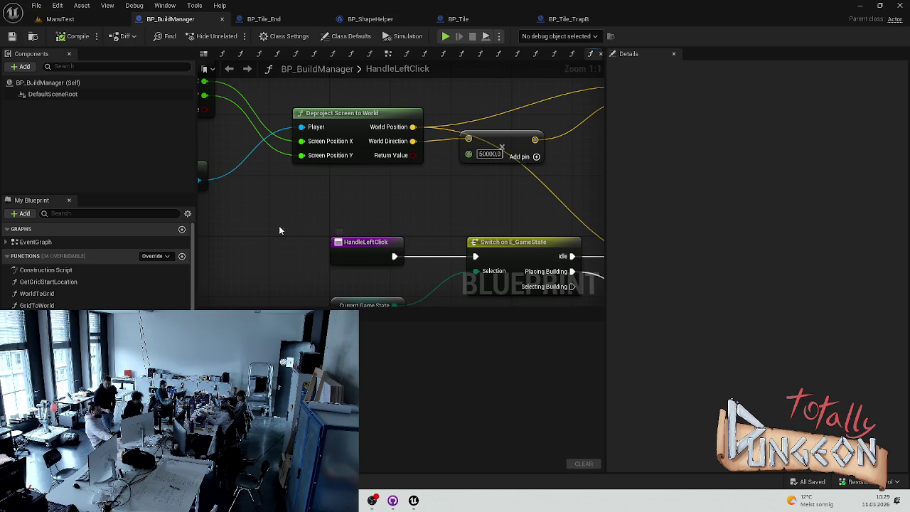
scroll(338, 242, "down", 3)
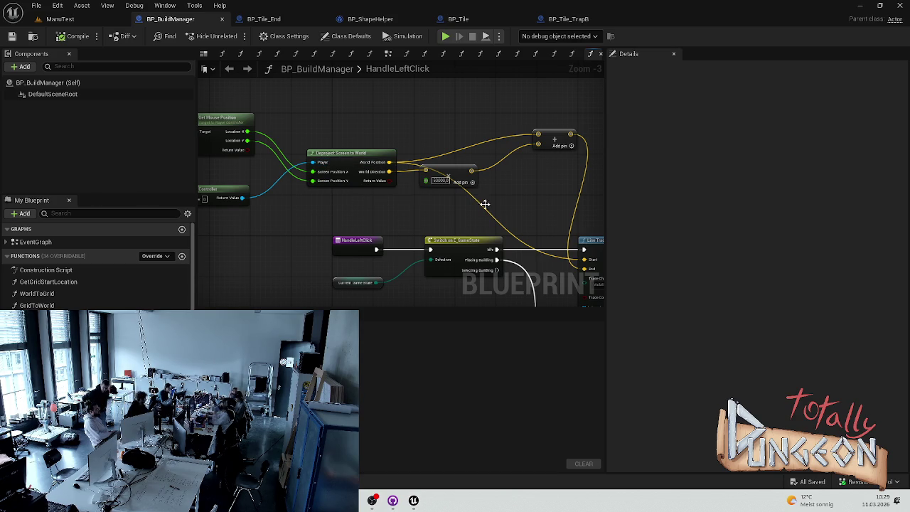
mouse_move(411, 287)
left_mouse_down()
mouse_move(377, 201)
mouse_move(393, 199)
left_mouse_up()
scroll(394, 199, "down", 5)
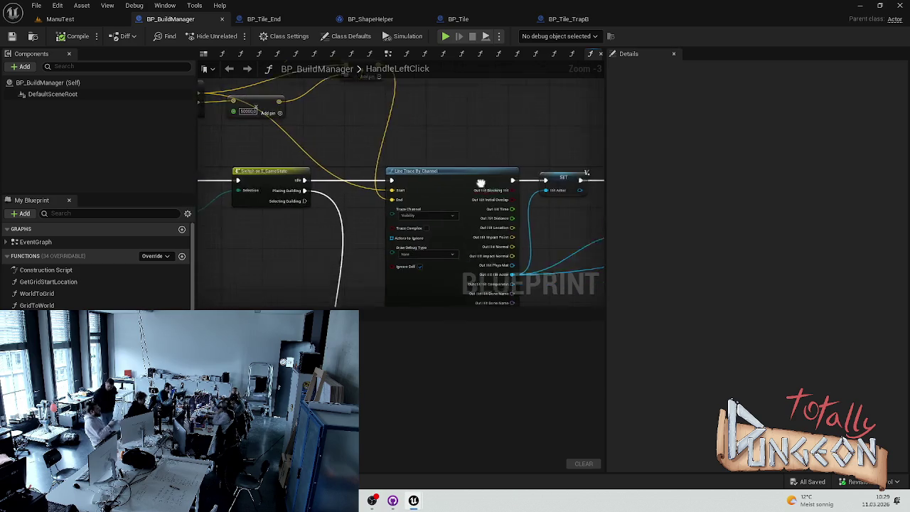
scroll(483, 196, "up", 5)
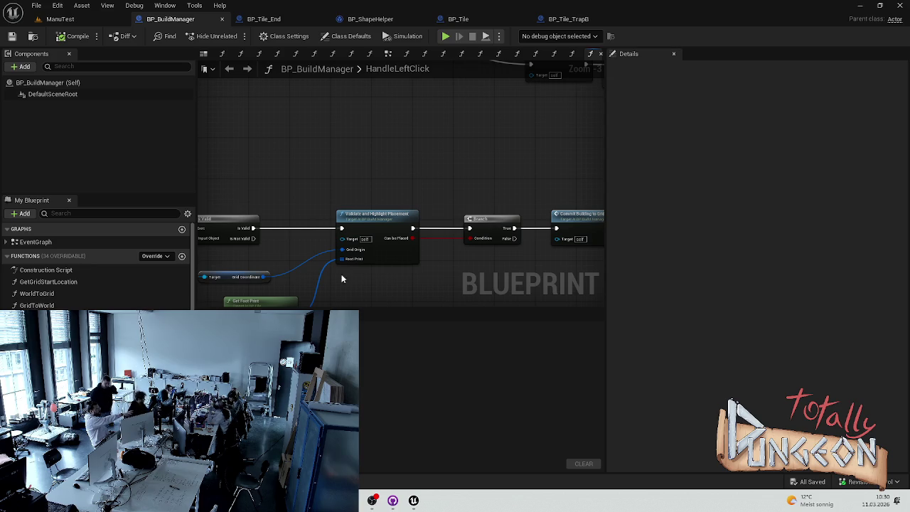
mouse_move(216, 260)
left_mouse_down()
mouse_move(295, 221)
mouse_move(280, 219)
mouse_move(361, 274)
mouse_move(395, 233)
left_mouse_up()
scroll(405, 219, "down", 3)
scroll(356, 185, "up", 6)
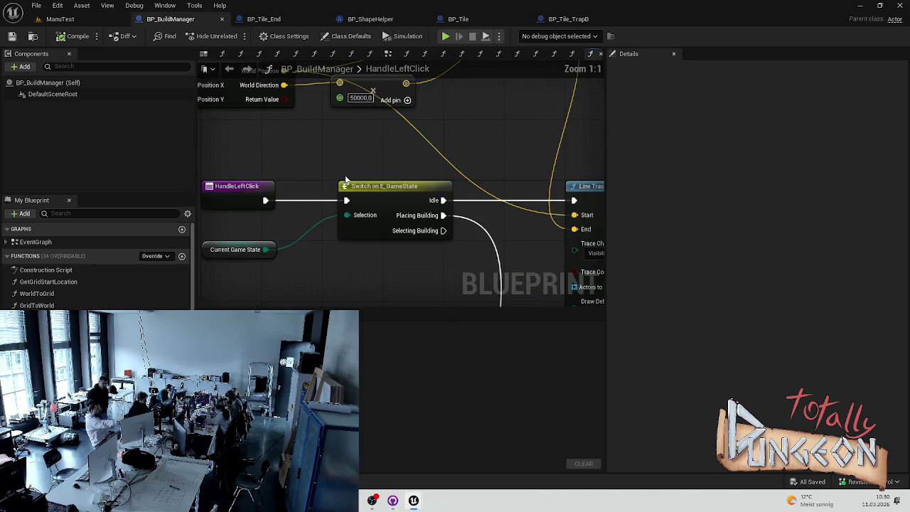
left_click_drag(348, 180, 307, 202)
scroll(289, 210, "down", 3)
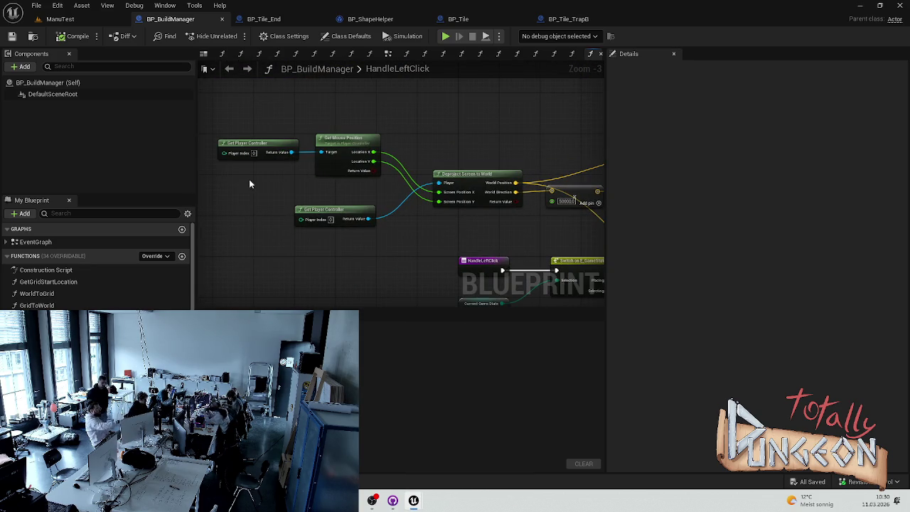
left_click_drag(331, 181, 415, 155)
scroll(453, 177, "up", 3)
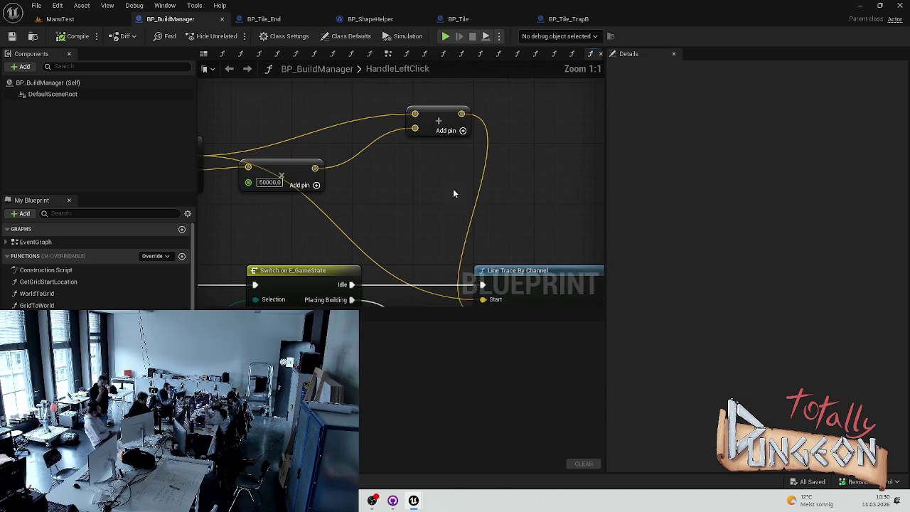
scroll(443, 202, "down", 2)
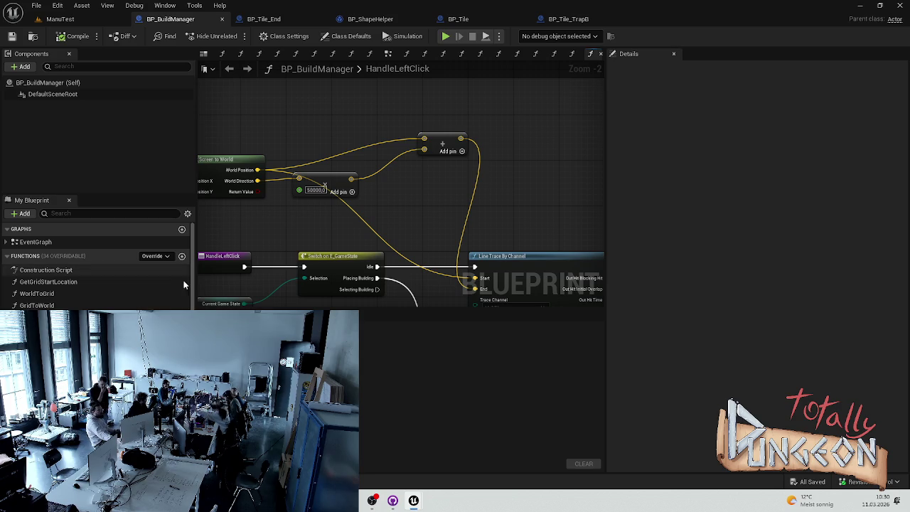
mouse_move(378, 233)
left_mouse_down()
mouse_move(372, 185)
mouse_move(400, 186)
mouse_move(330, 128)
mouse_move(393, 225)
left_mouse_up()
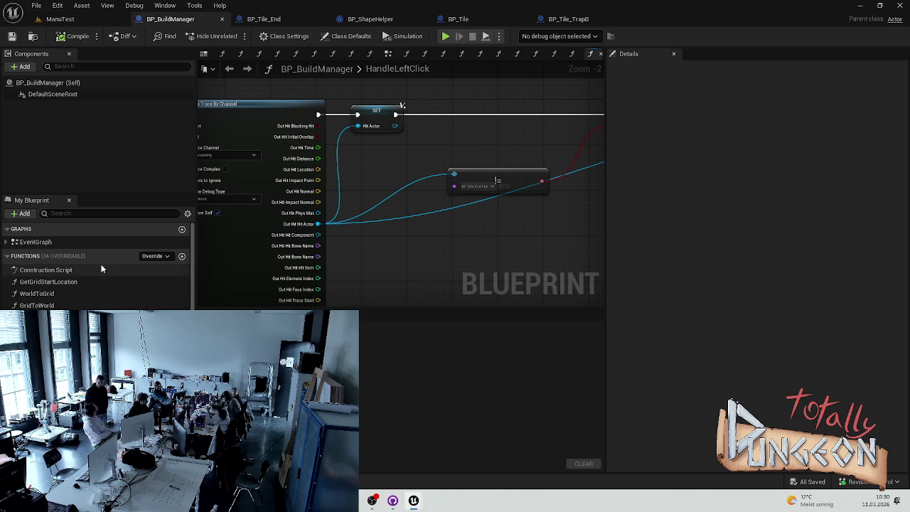
Open the GetCellAtGridCoordinate and GetCellAtWorldPosition function graphs.
double_click(498, 180)
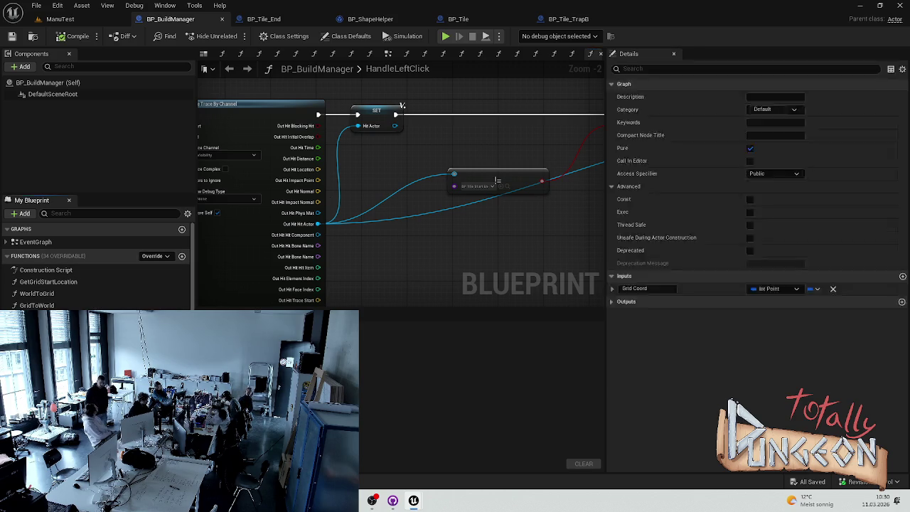
scroll(463, 238, "up", 4)
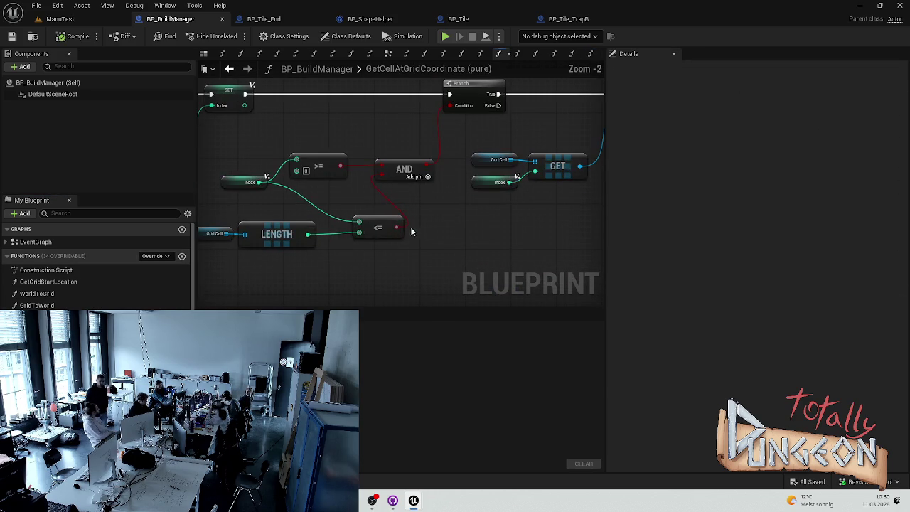
double_click(46, 329)
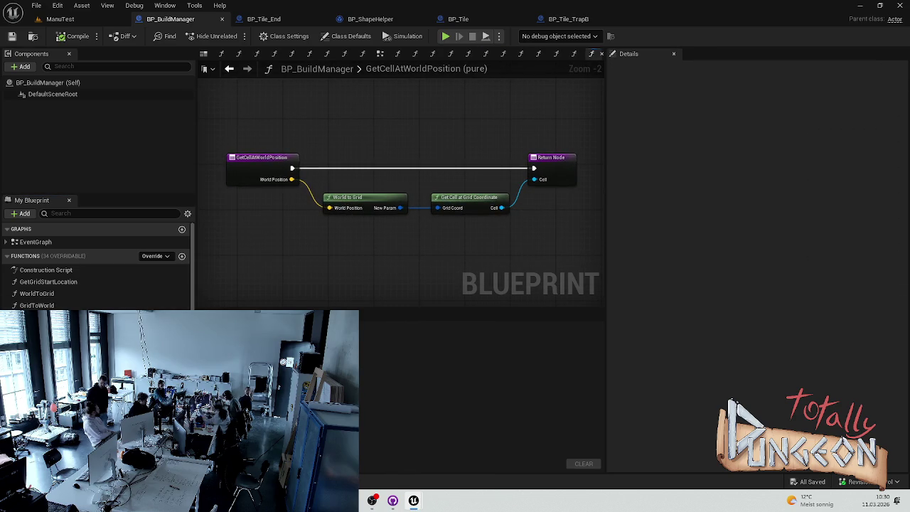
Review InitializeGrid around Make Int Point, then open ClearHighlight and ValidateAndHighlightPlacement.
left_click(503, 54)
scroll(436, 215, "up", 5)
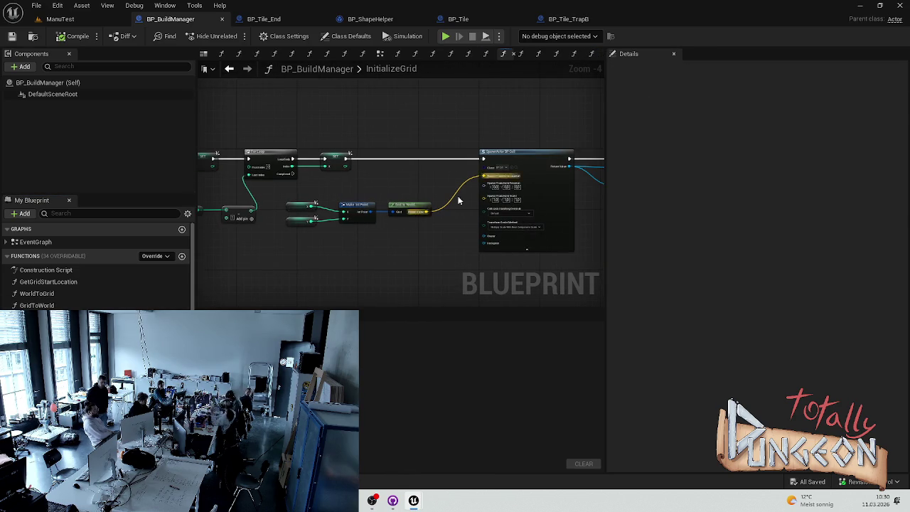
scroll(436, 215, "down", 4)
mouse_move(460, 216)
left_mouse_down()
mouse_move(294, 191)
mouse_move(250, 200)
mouse_move(463, 216)
left_mouse_up()
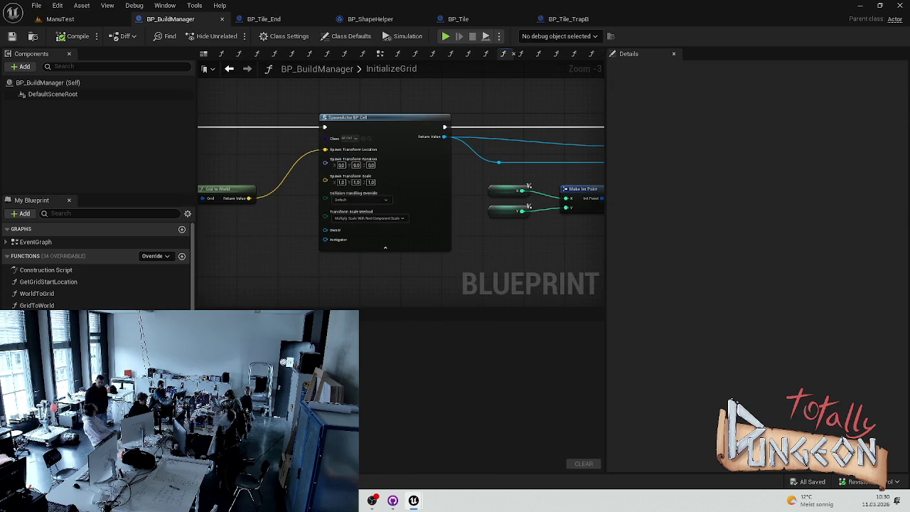
left_click(592, 53)
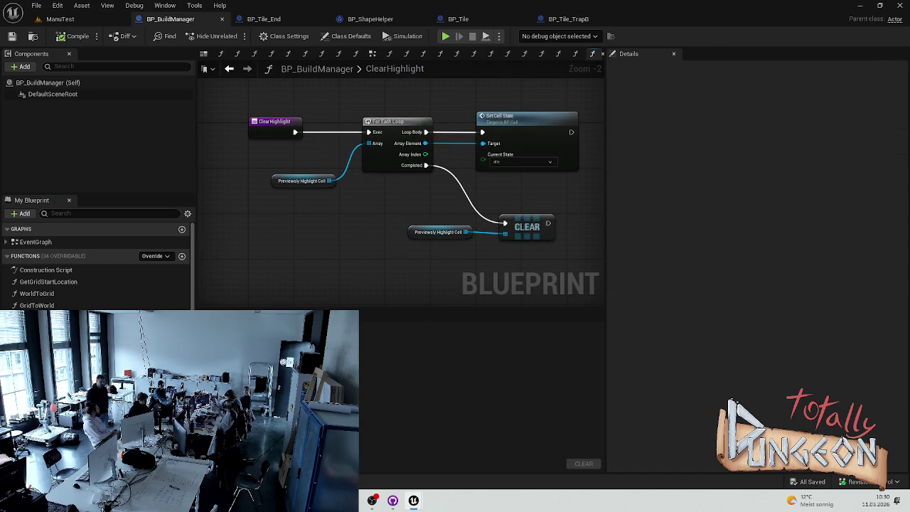
double_click(42, 317)
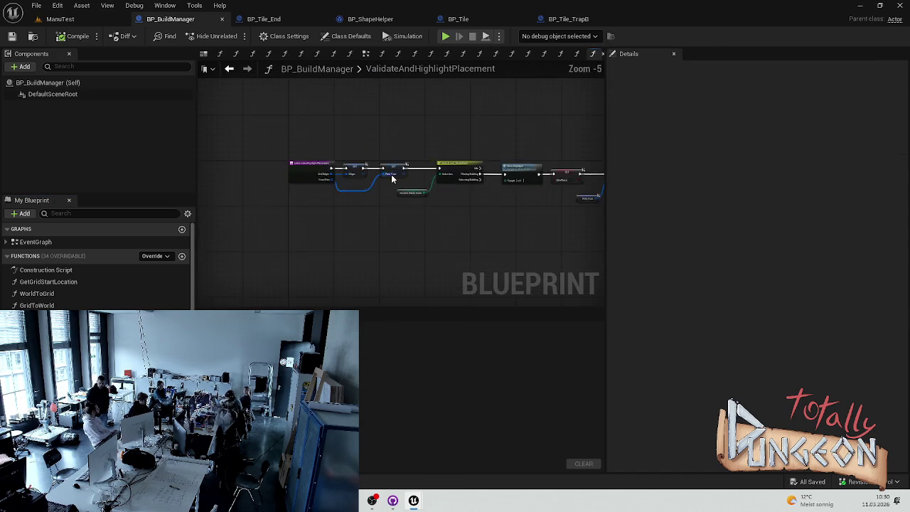
Zoom into ValidateAndHighlightPlacement and pan from the game-state switch to SET Can Place.
scroll(392, 179, "up", 3)
scroll(488, 177, "up", 1)
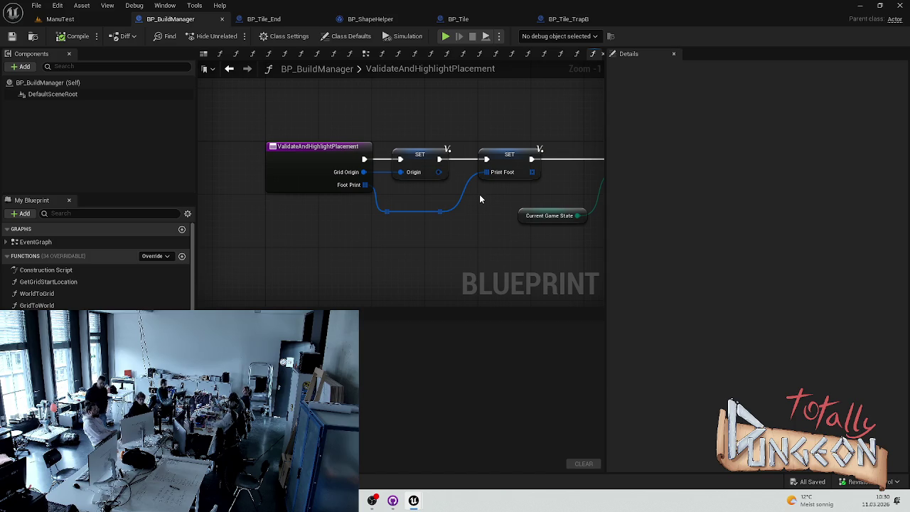
left_click_drag(496, 213, 453, 214)
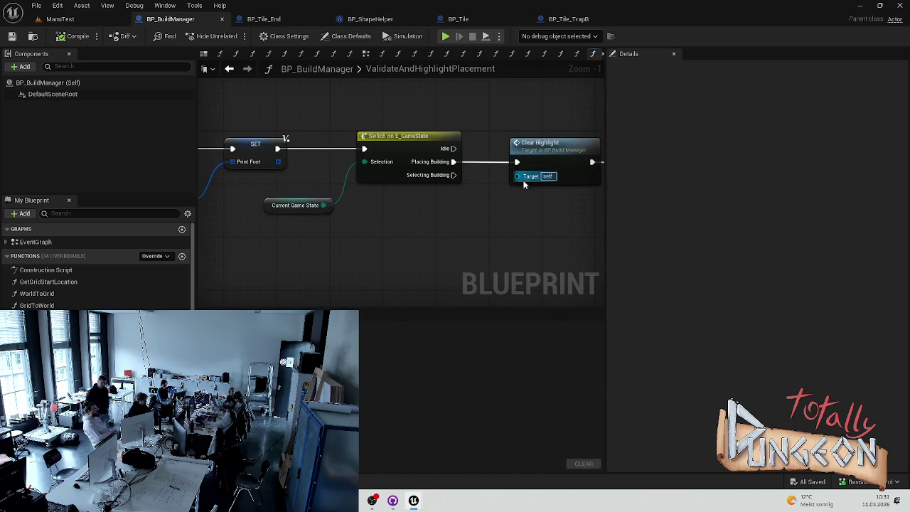
left_click_drag(562, 191, 227, 184)
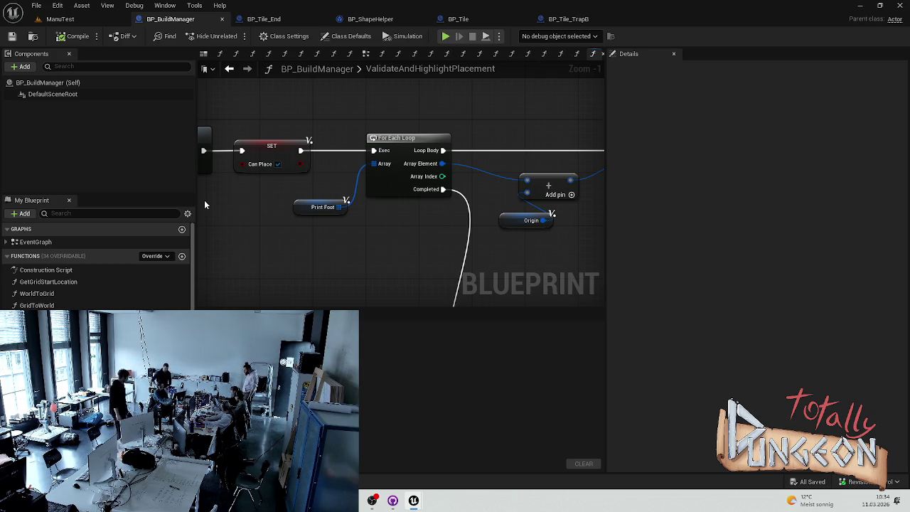
scroll(205, 204, "up", 1)
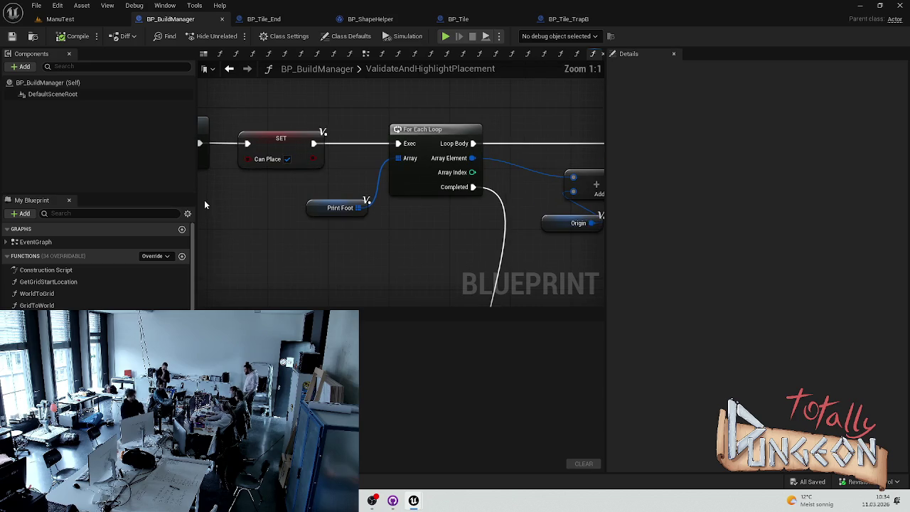
Open GetGridStartLocation, move its Return Node slightly lower, then open WorldToGrid.
scroll(315, 211, "down", 6)
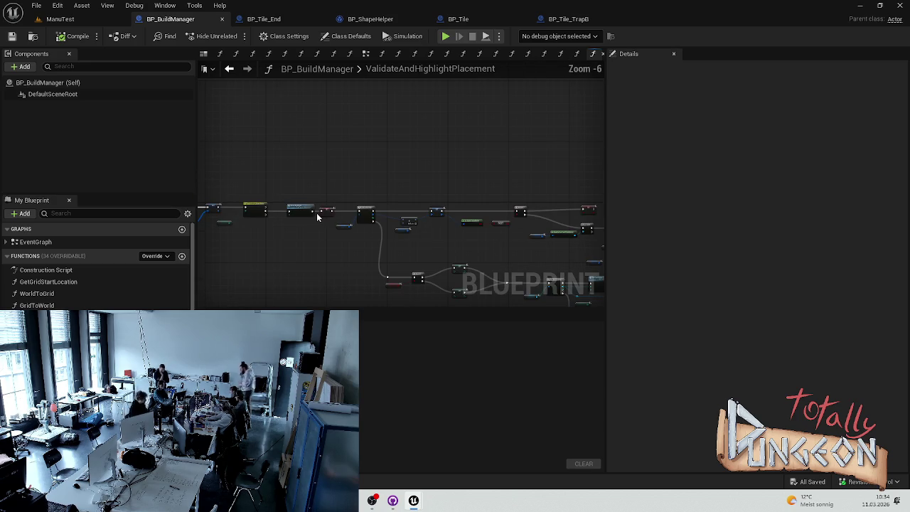
double_click(58, 281)
scroll(421, 231, "down", 3)
scroll(422, 230, "up", 2)
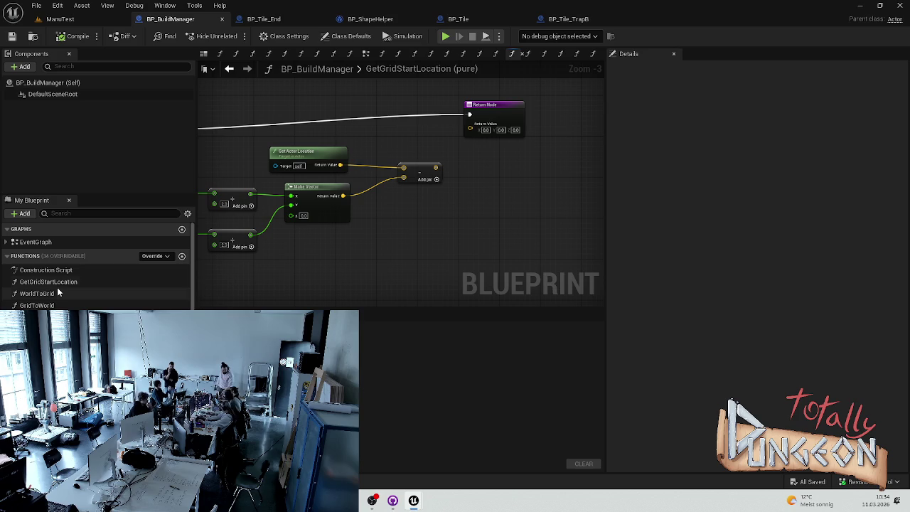
left_click_drag(485, 112, 486, 128)
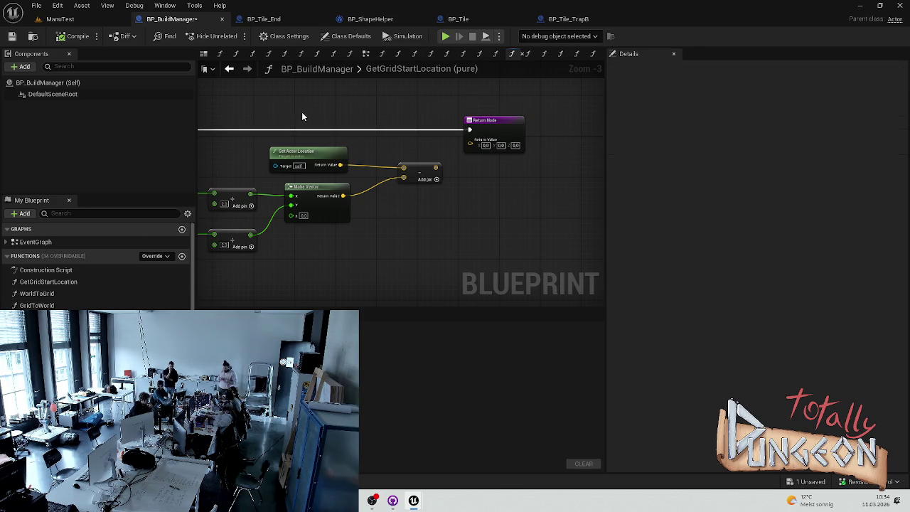
double_click(47, 295)
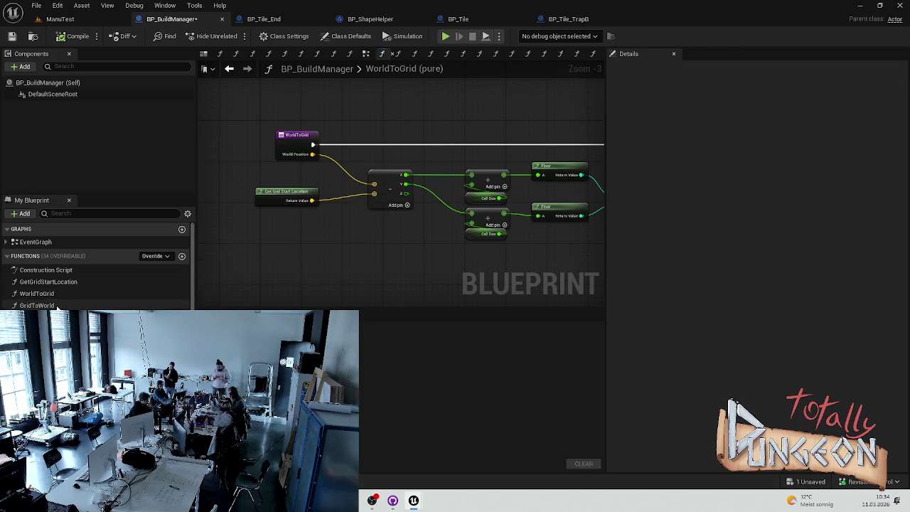
Open the GridToWorld graph, then review isValidCoordinate's bounds checks against Width and Height.
double_click(43, 305)
double_click(43, 318)
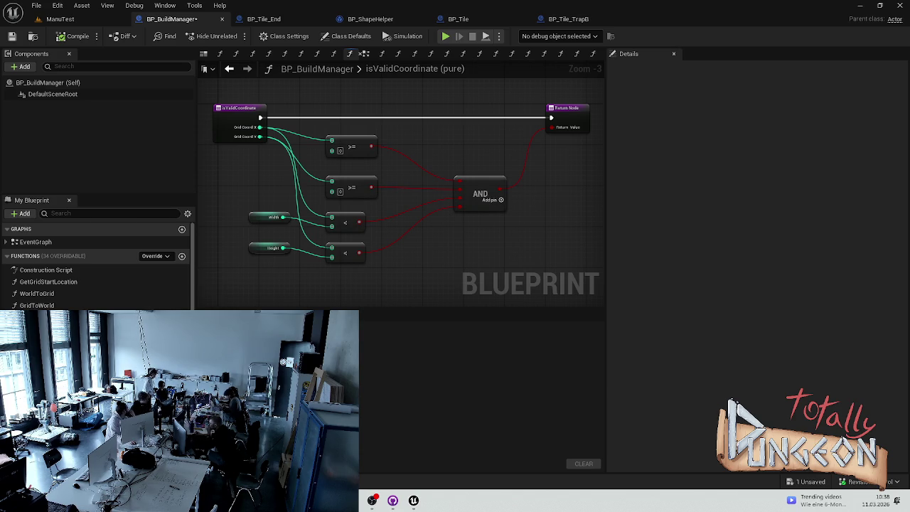
scroll(96, 270, "down", 3)
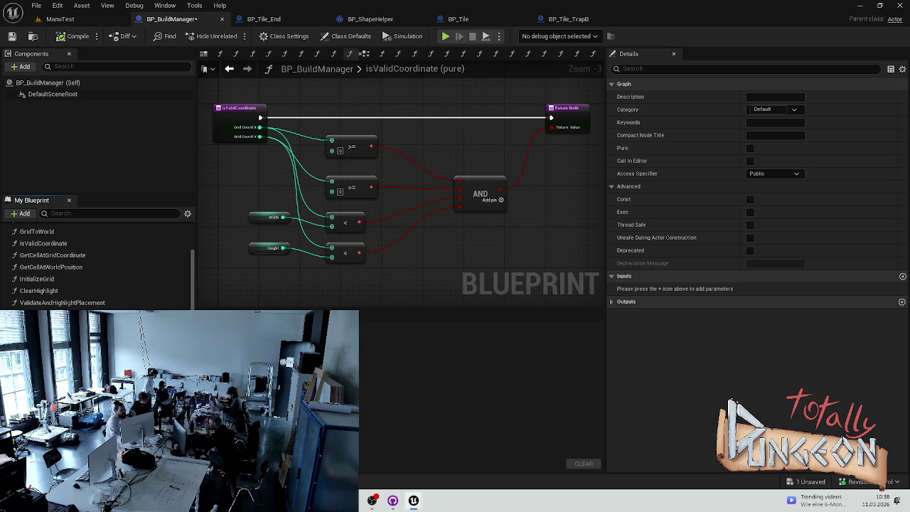
Open DeleteSelectBuilding and zoom out to view the start of its graph.
double_click(50, 315)
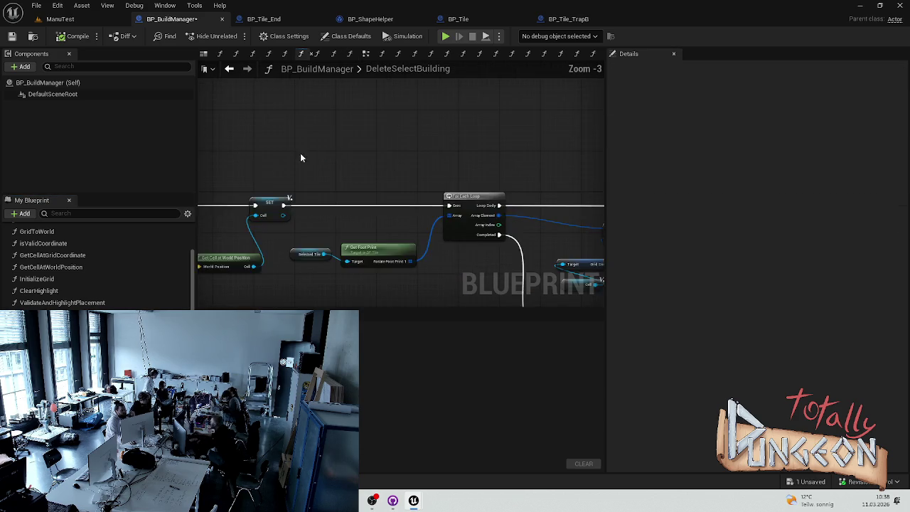
scroll(317, 154, "up", 2)
left_click_drag(529, 242, 379, 203)
scroll(379, 203, "down", 8)
scroll(56, 270, "down", 4)
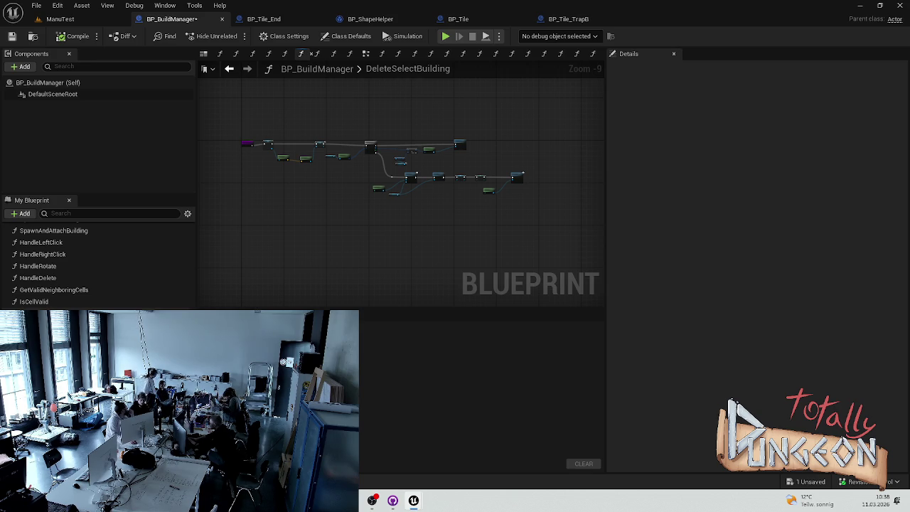
scroll(59, 269, "up", 2)
Check the function's properties, then pan to the building nodes after the For Each Loop.
left_click(58, 255)
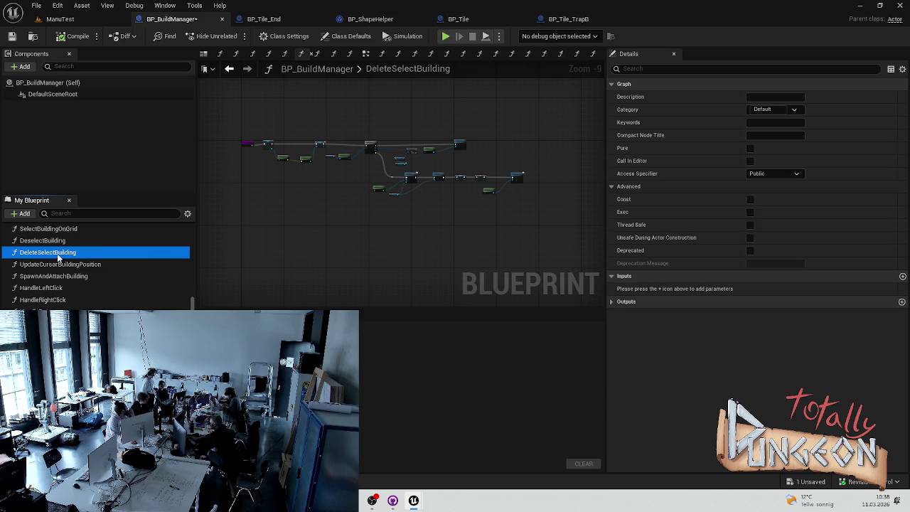
left_click(304, 142)
scroll(294, 155, "up", 7)
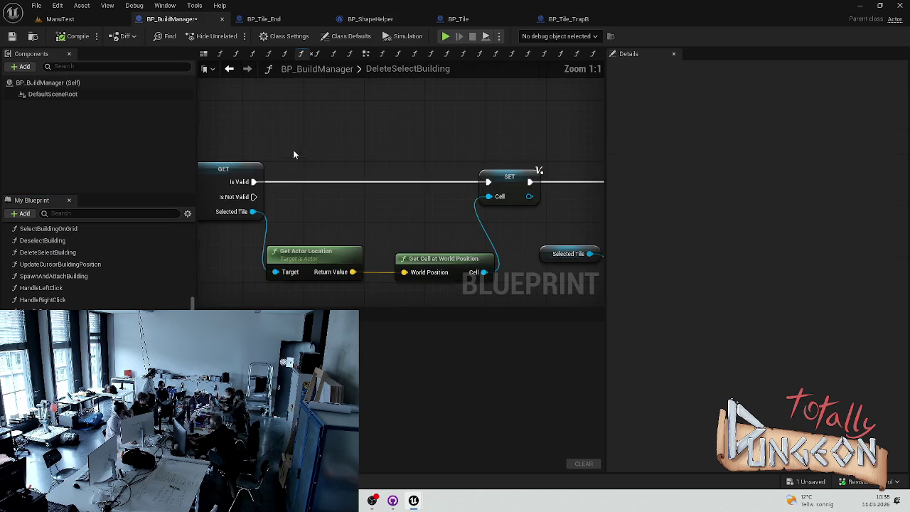
scroll(531, 147, "down", 2)
scroll(531, 146, "down", 1)
mouse_move(531, 146)
left_mouse_down()
mouse_move(327, 107)
mouse_move(434, 135)
mouse_move(373, 118)
left_mouse_up()
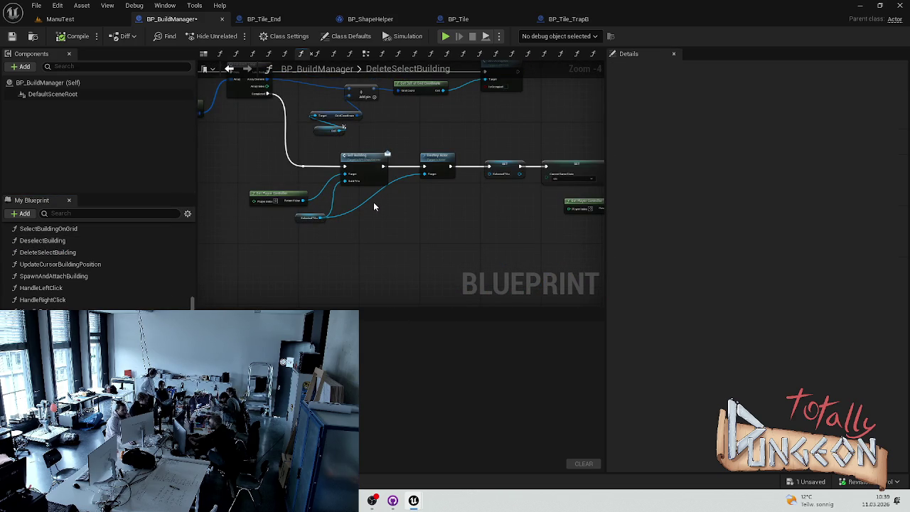
left_click_drag(298, 208, 408, 239)
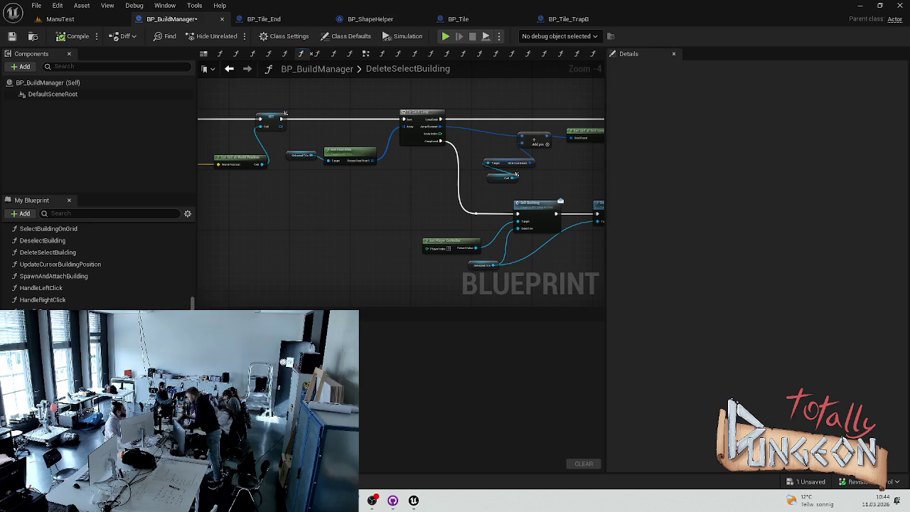
Save the BP_BuildManager blueprint with Ctrl+S.
key("ctrl+s")
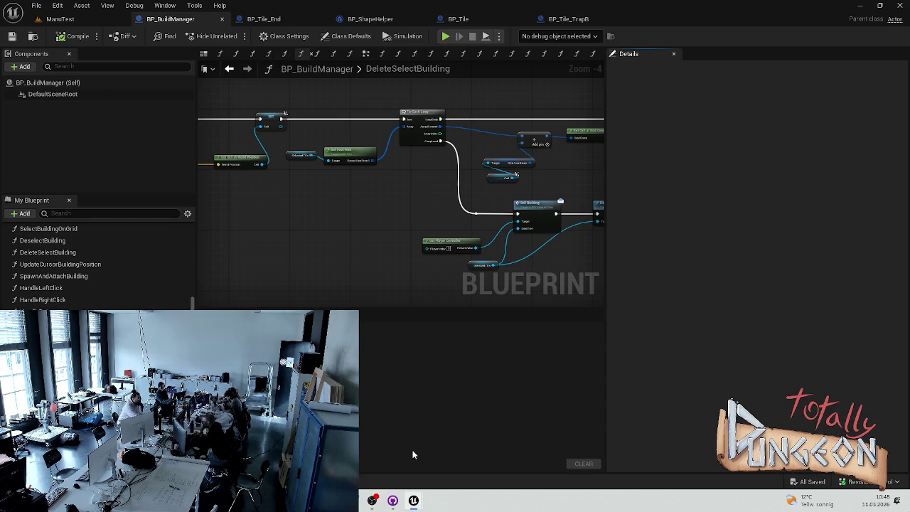
mouse_move(415, 502)
mouse_move(390, 463)
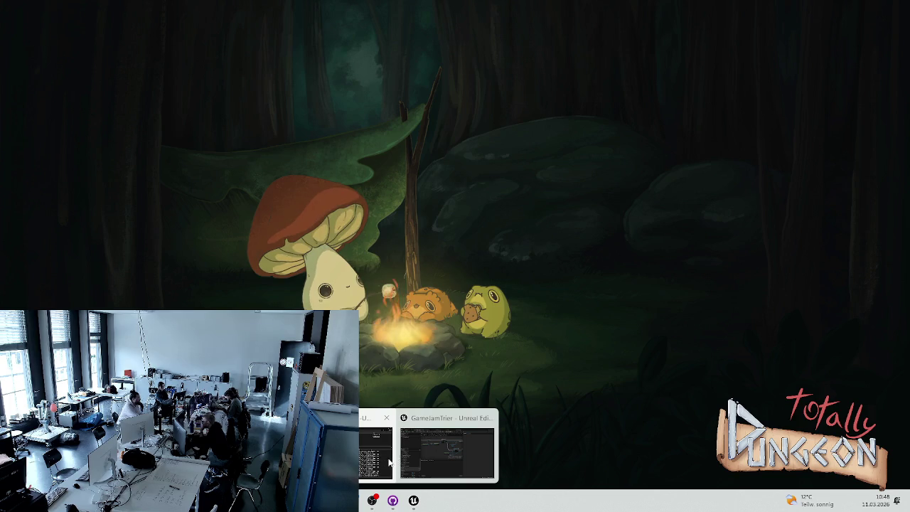
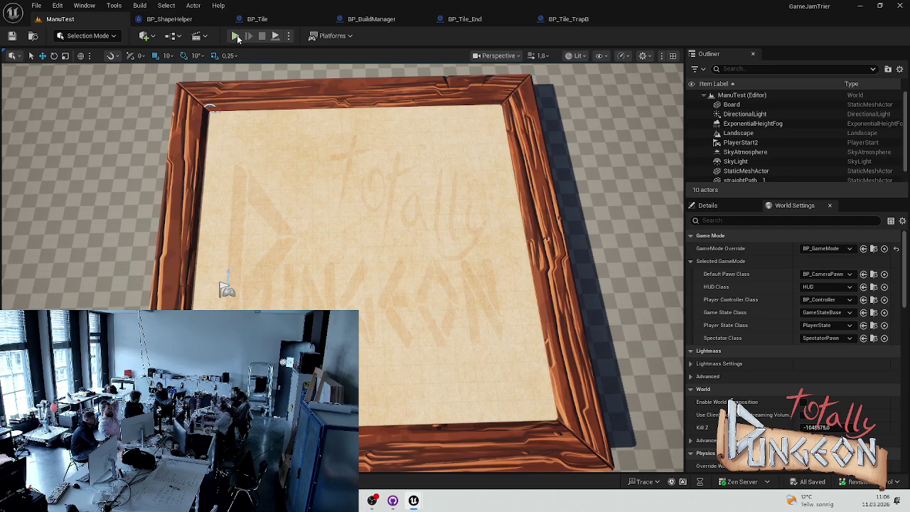
Start a Play In Editor session and place a stone tile in the board's upper-left area.
left_click(237, 36)
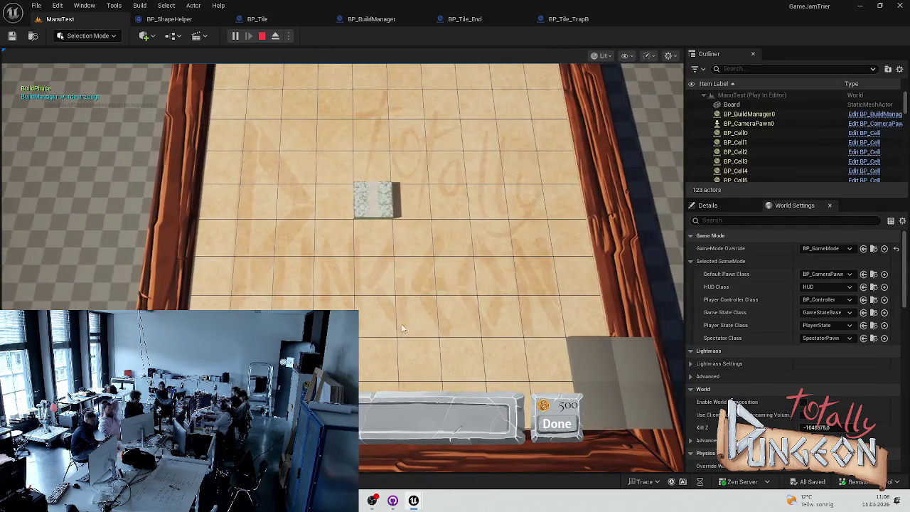
left_click(258, 137)
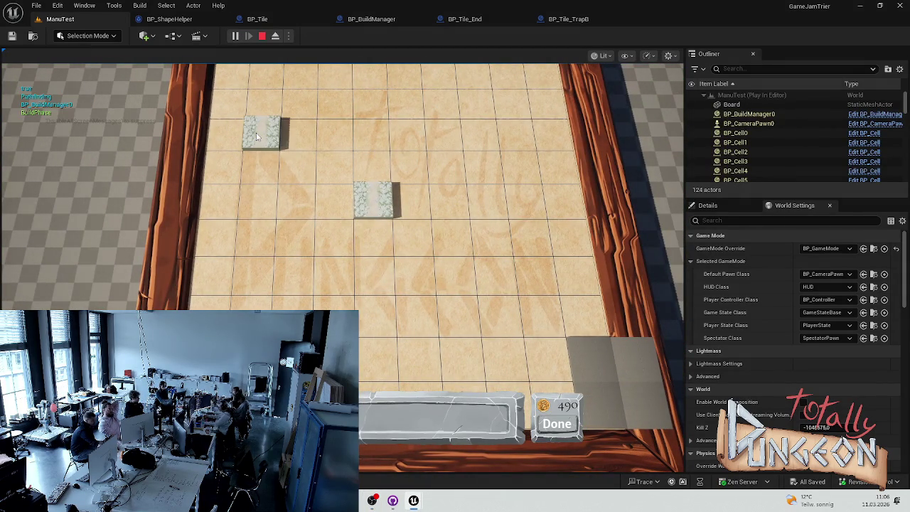